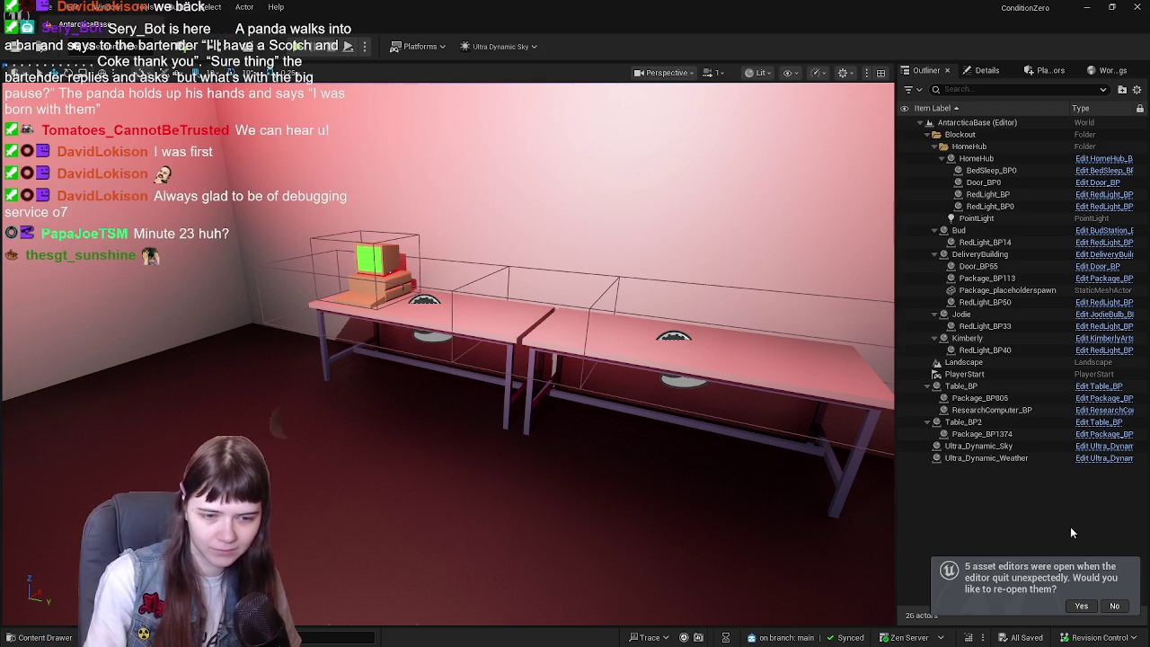
# Step: Reopen the editors left open before the crash and switch to the Package_BP Blueprint
pyautogui.click(1080, 606)
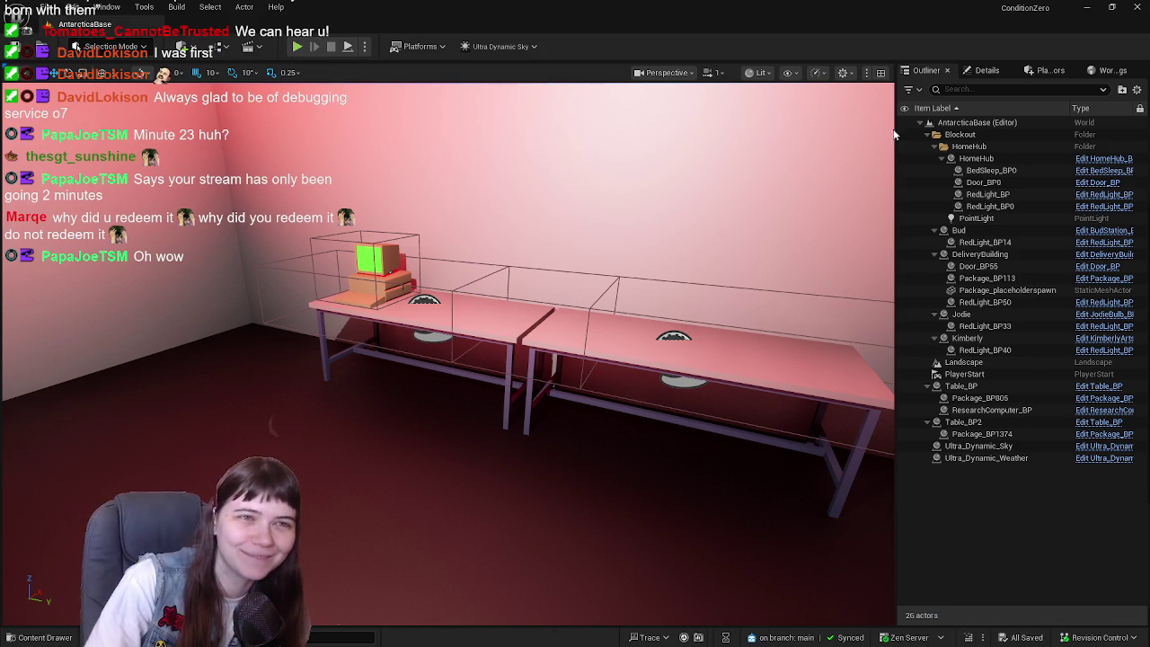
pyautogui.click(871, 21)
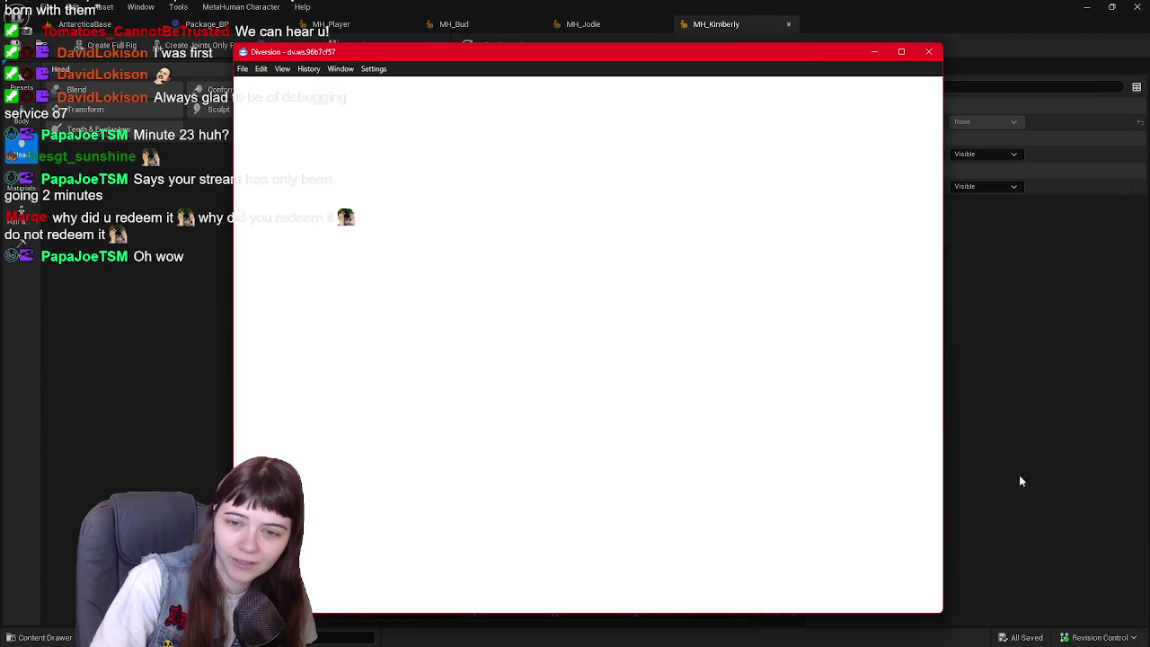
# Step: Quit the Diversion app from its taskbar tray icon
pyautogui.click(1037, 633)
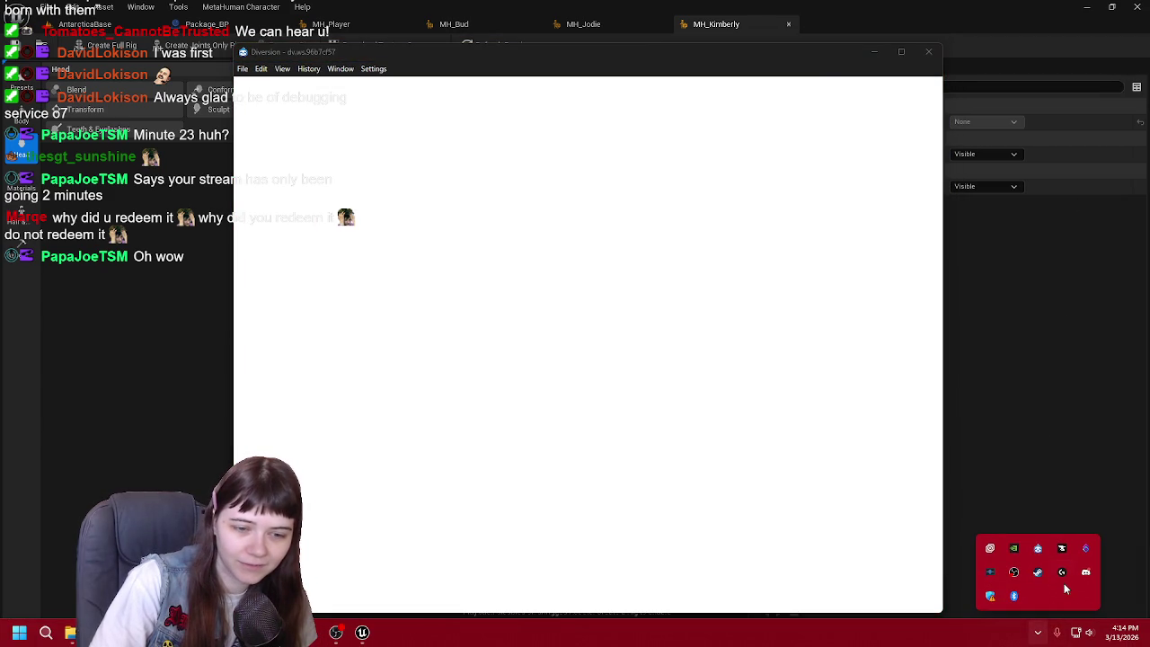
pyautogui.rightClick(1037, 548)
pyautogui.click(1070, 607)
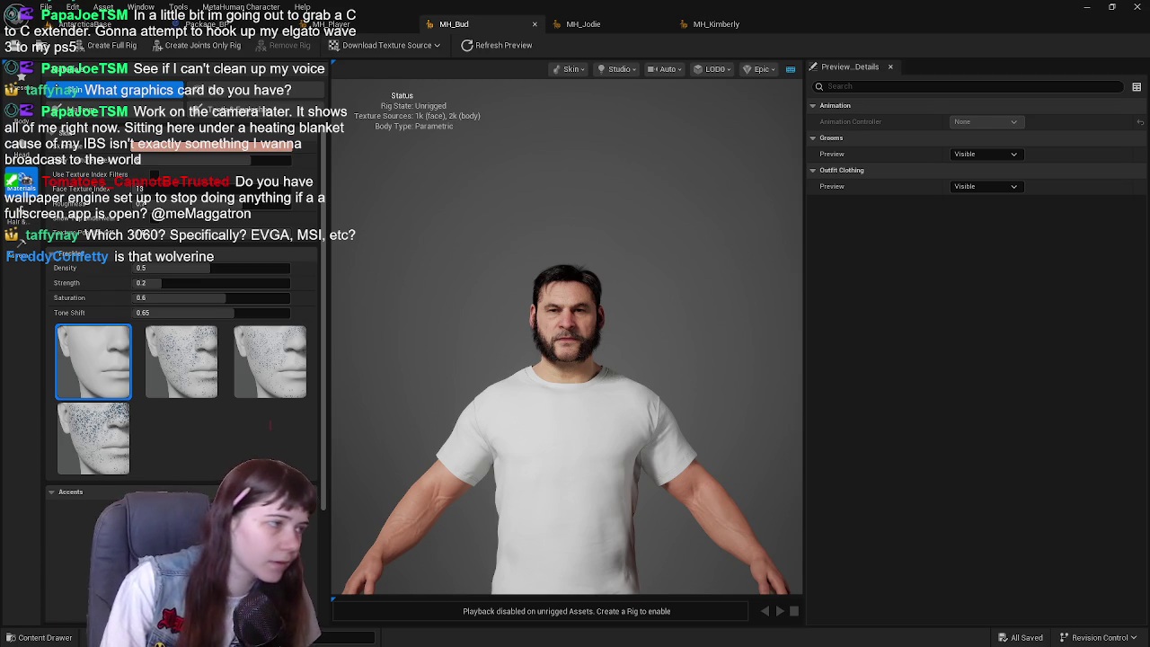
# Step: Clear MH_Bud's Short Casual hairstyle in the Hair grooms, leaving him bald
pyautogui.click(18, 153)
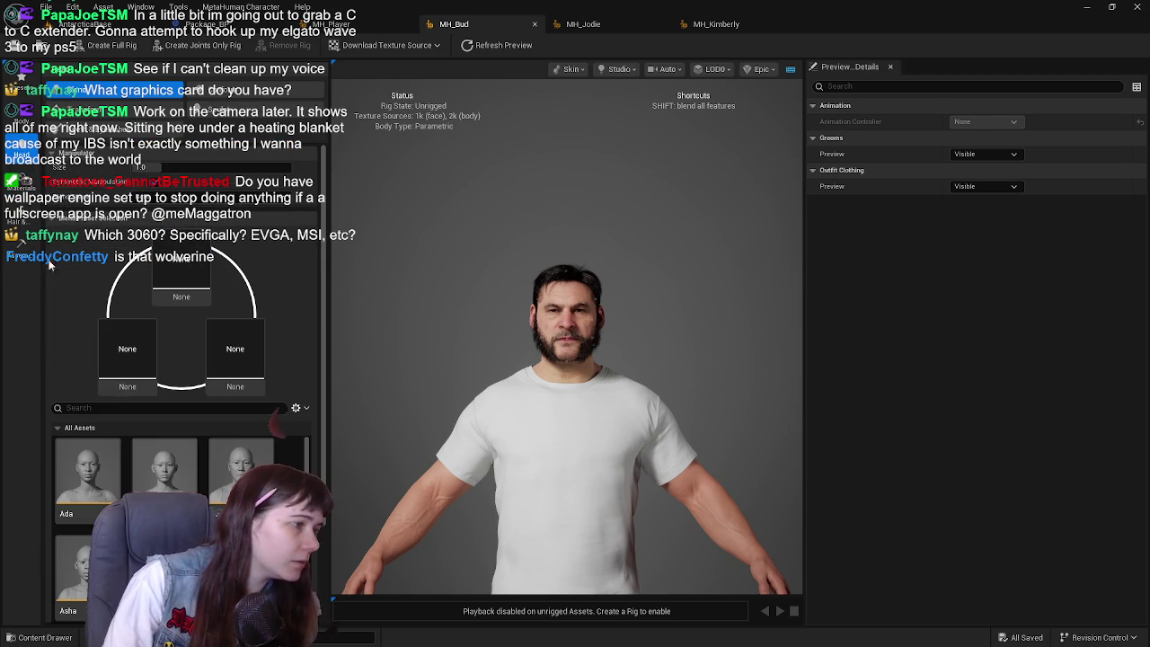
pyautogui.click(16, 215)
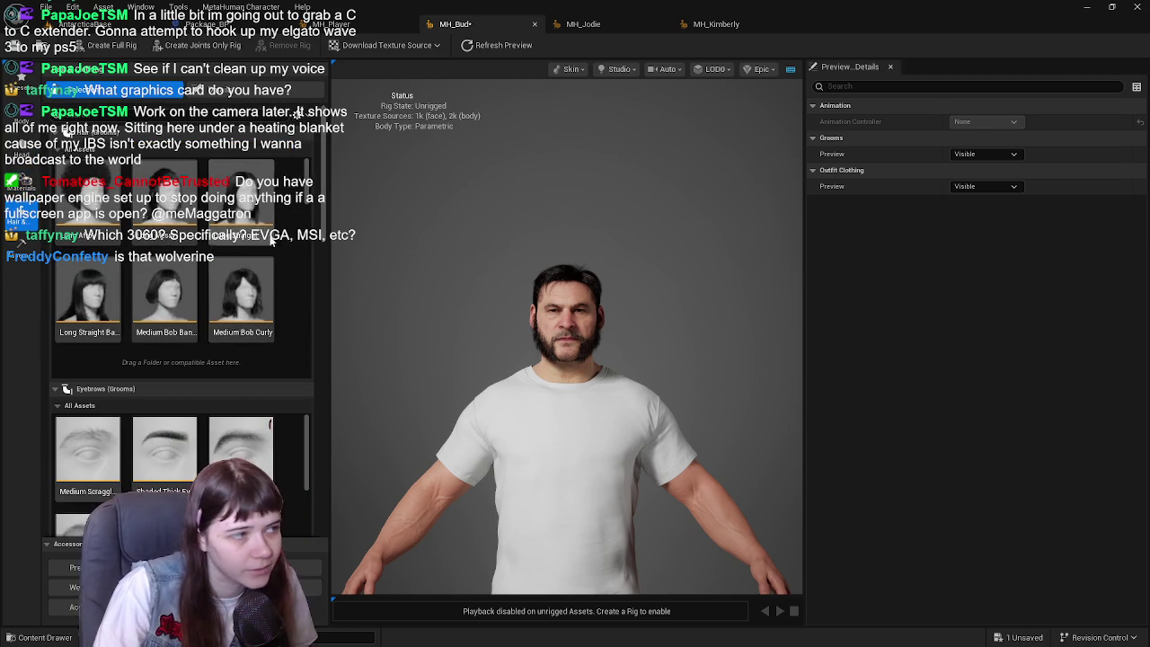
pyautogui.scroll(-2, 258, 232)
pyautogui.scroll(-6, 257, 238)
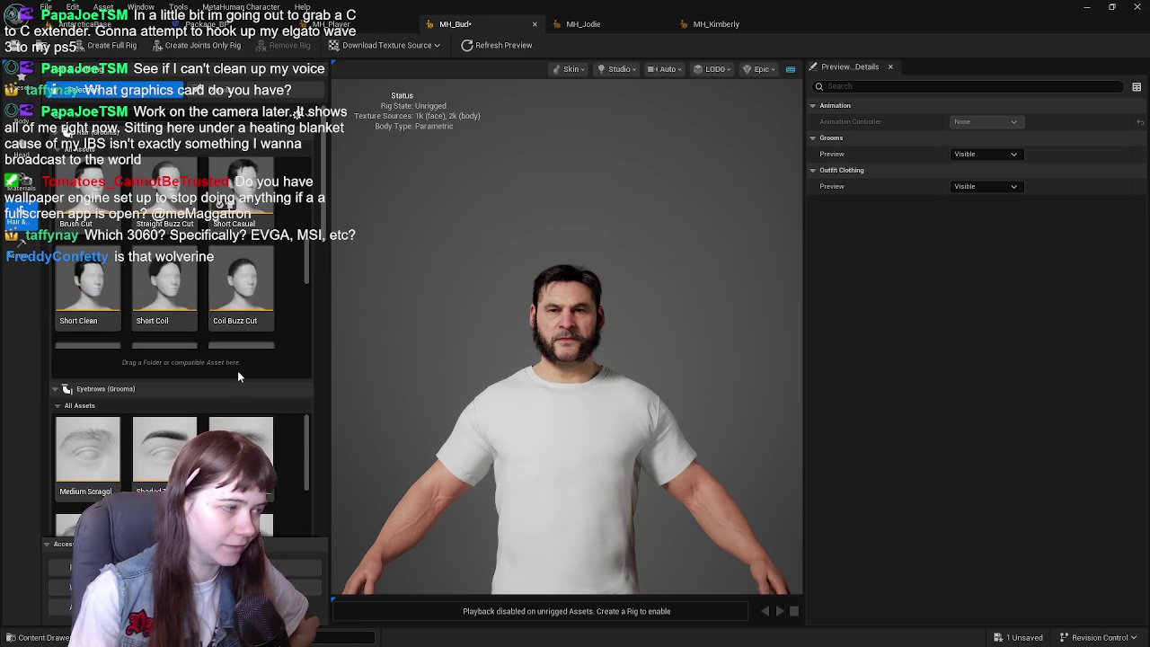
pyautogui.scroll(-2, 237, 431)
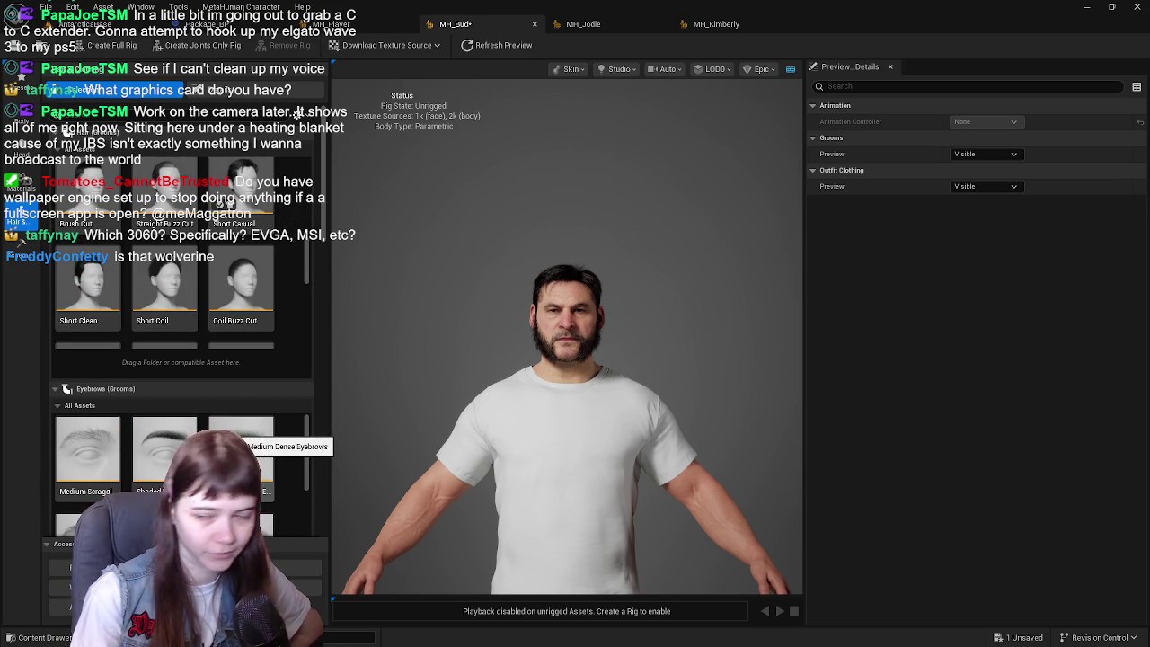
pyautogui.scroll(-1, 243, 468)
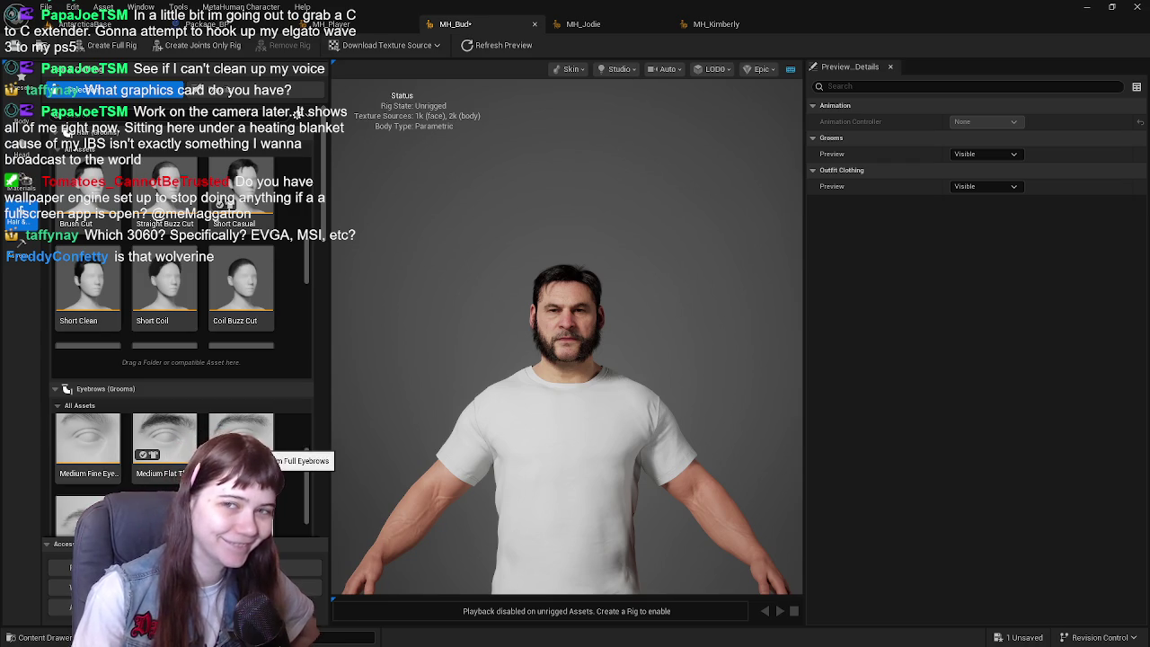
pyautogui.scroll(3, 243, 468)
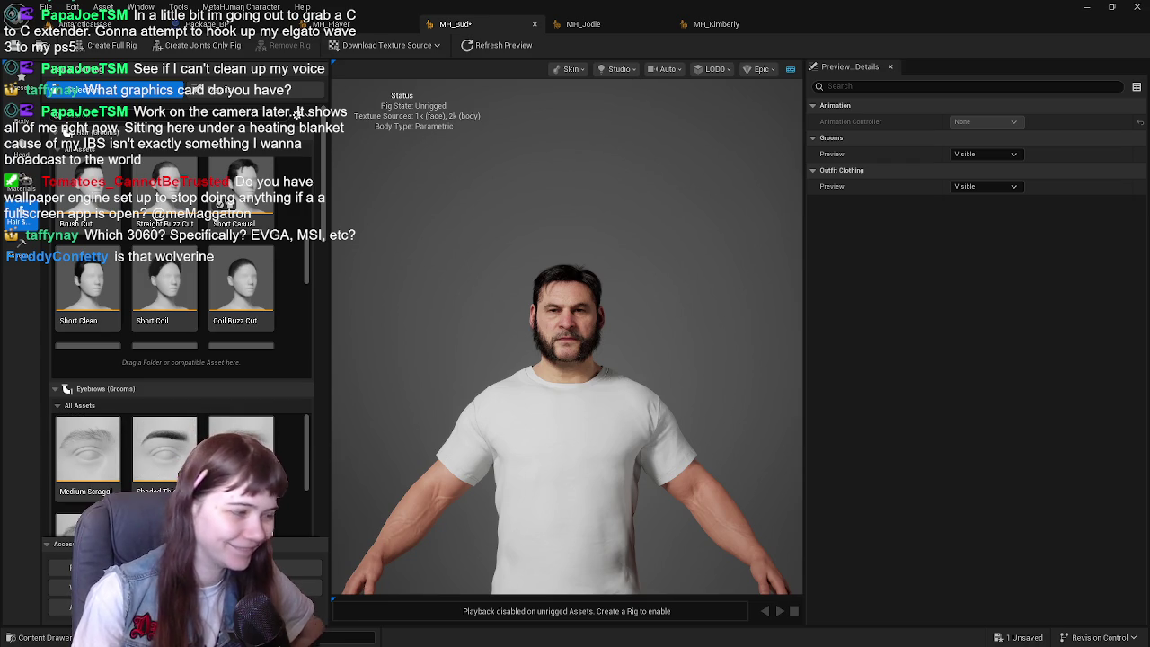
pyautogui.click(251, 201)
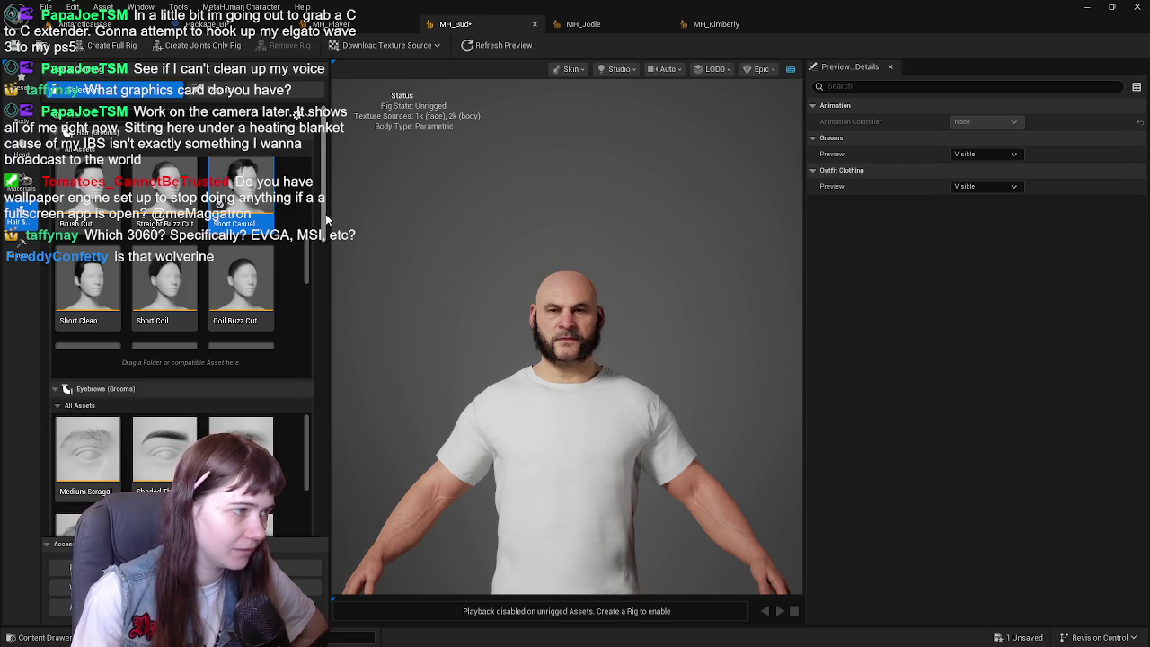
# Step: Give MH_Bud a stubble moustache
pyautogui.scroll(-10, 314, 298)
pyautogui.scroll(-10, 314, 298)
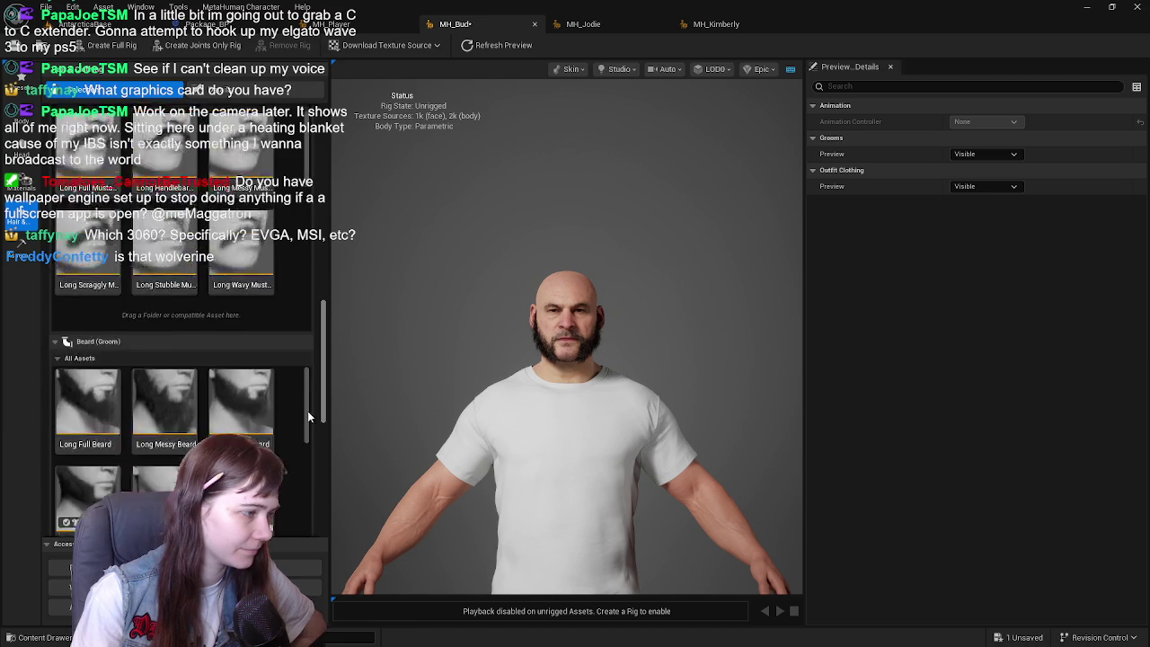
pyautogui.scroll(3, 310, 417)
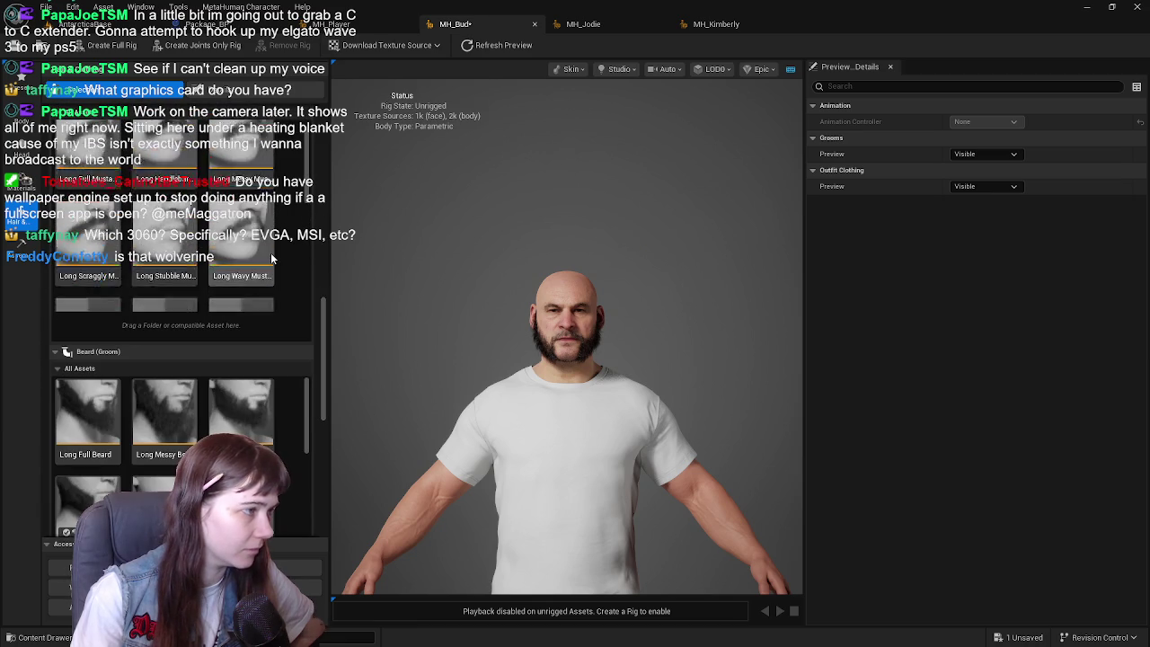
pyautogui.click(88, 238)
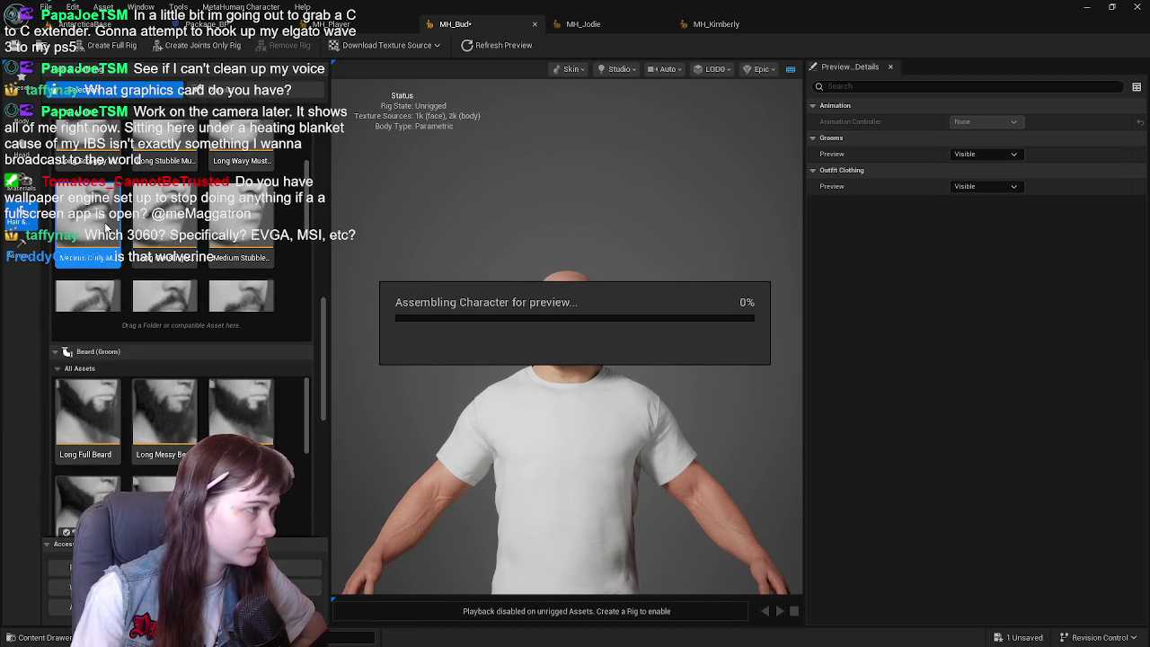
# Step: Remove the Mutton Chops beard and save the character
pyautogui.scroll(-5, 199, 255)
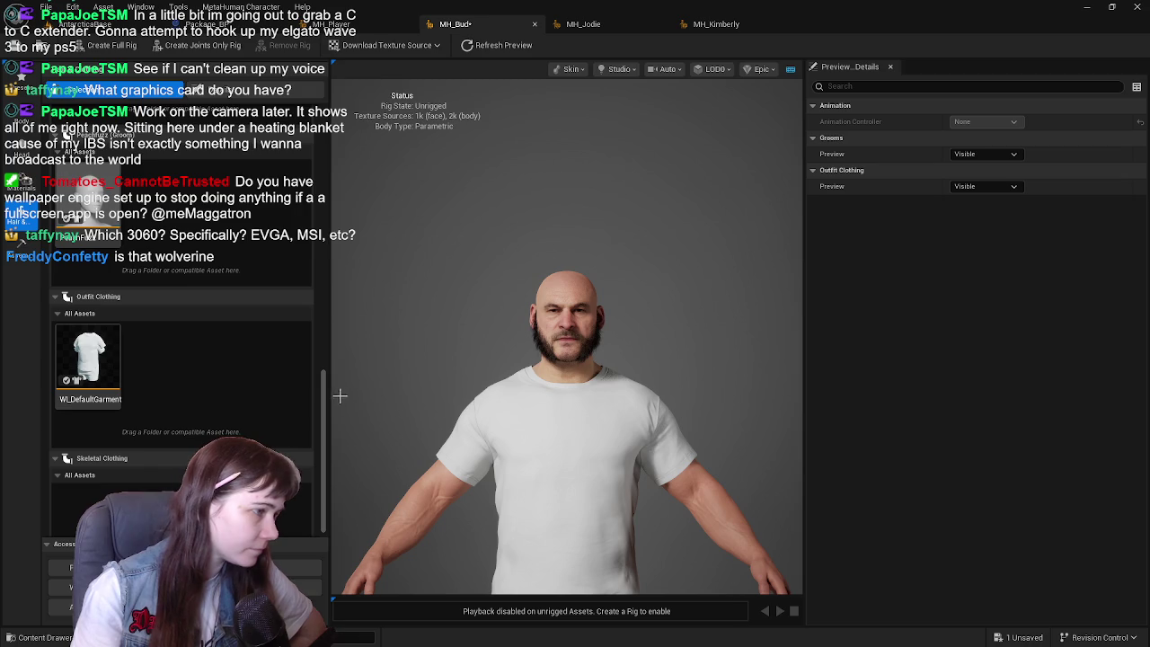
pyautogui.moveTo(325, 398); pyautogui.dragTo(321, 296)
pyautogui.click(98, 391)
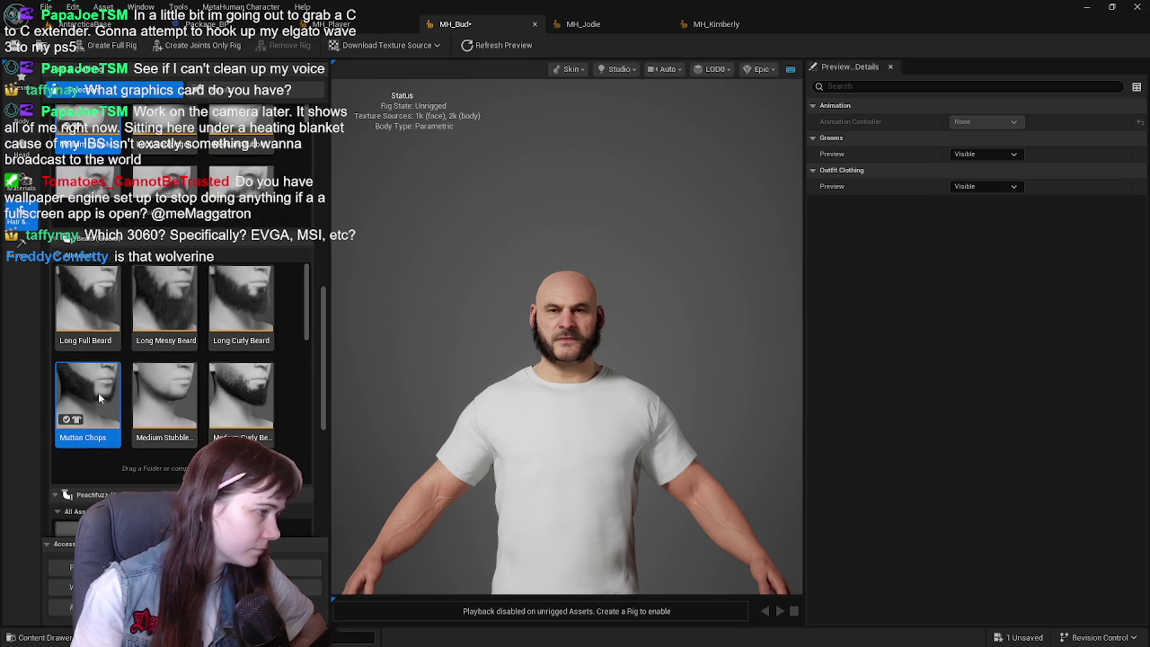
pyautogui.scroll(-2, 182, 391)
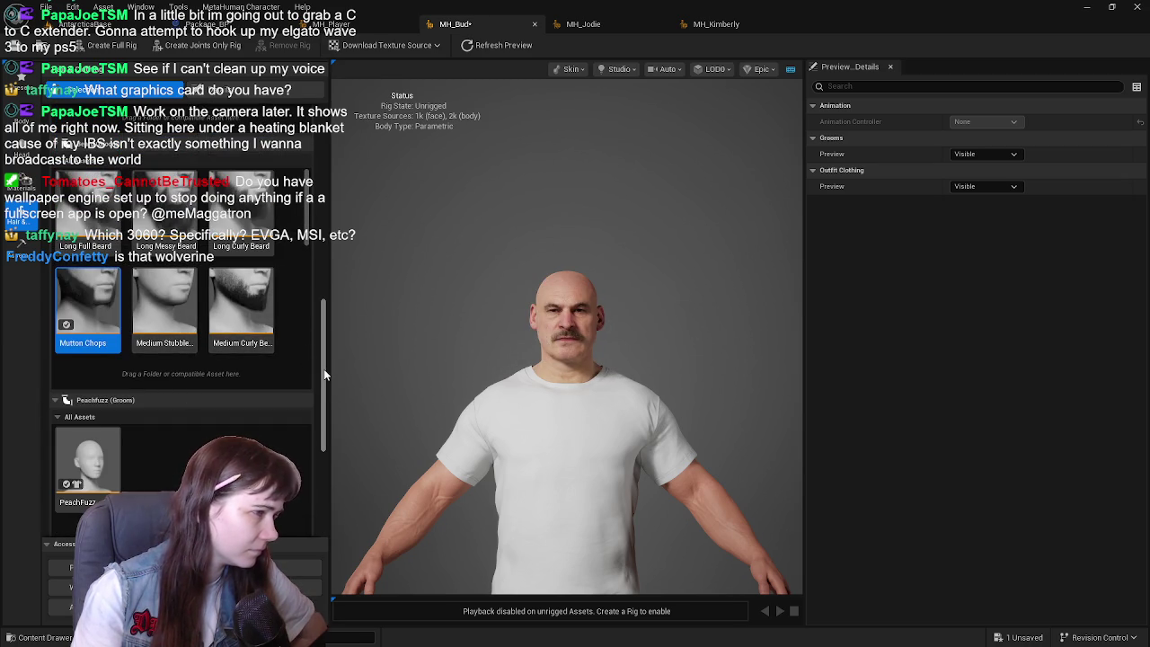
pyautogui.moveTo(323, 368); pyautogui.dragTo(316, 188)
pyautogui.hotkey('ctrl', 's')
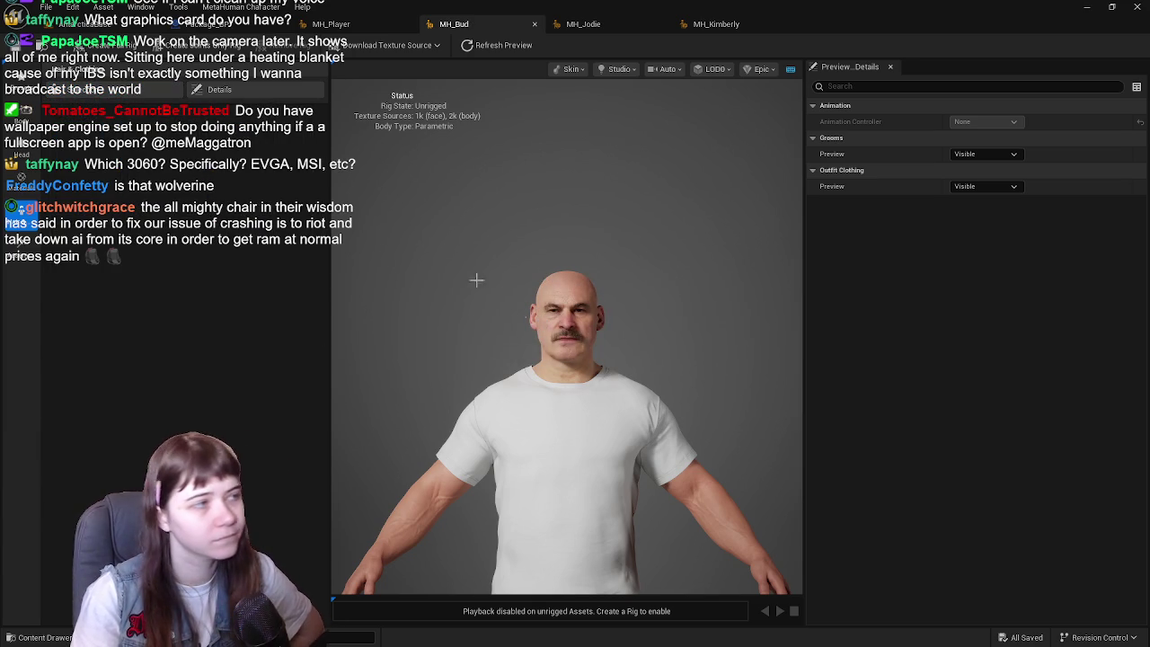
# Step: Show MH_Bud's Skin freckles material settings
pyautogui.click(19, 179)
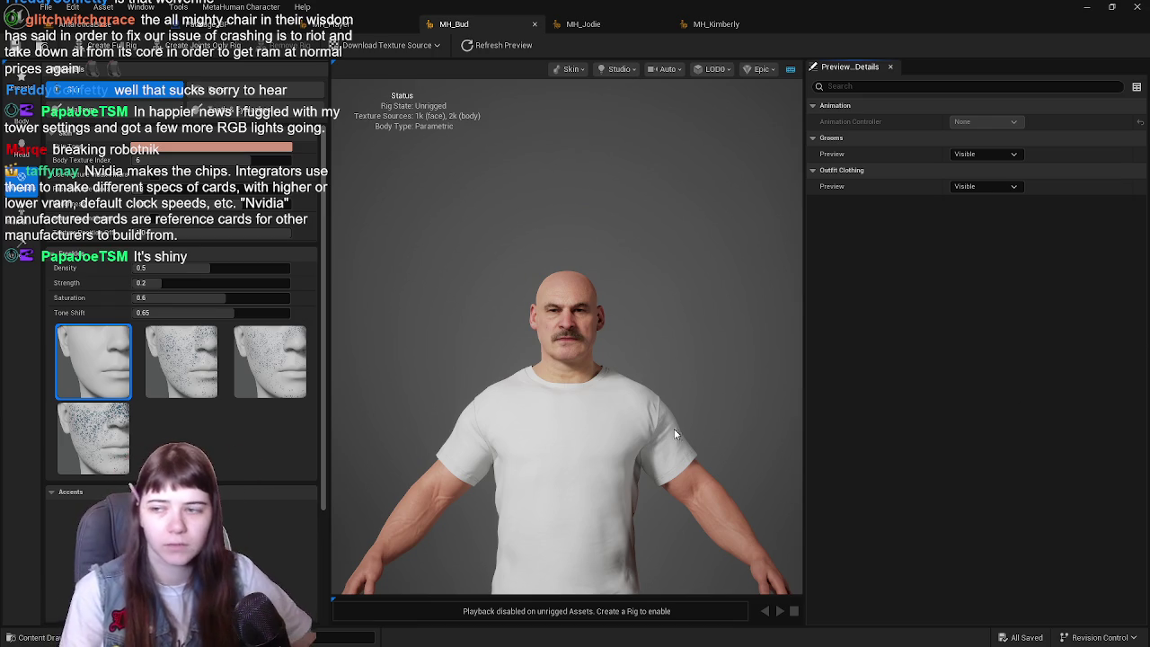
# Step: Change a numeric Skin texture value and bring the Eyes iris presets into view
pyautogui.scroll(-4, 755, 334)
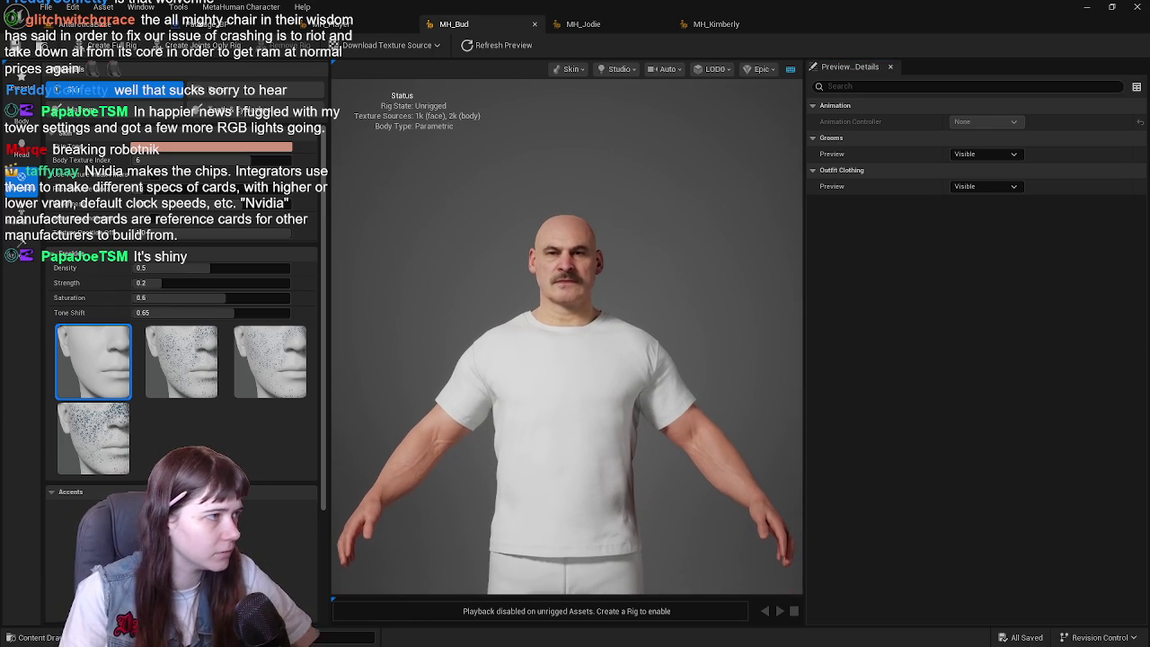
pyautogui.click(167, 187)
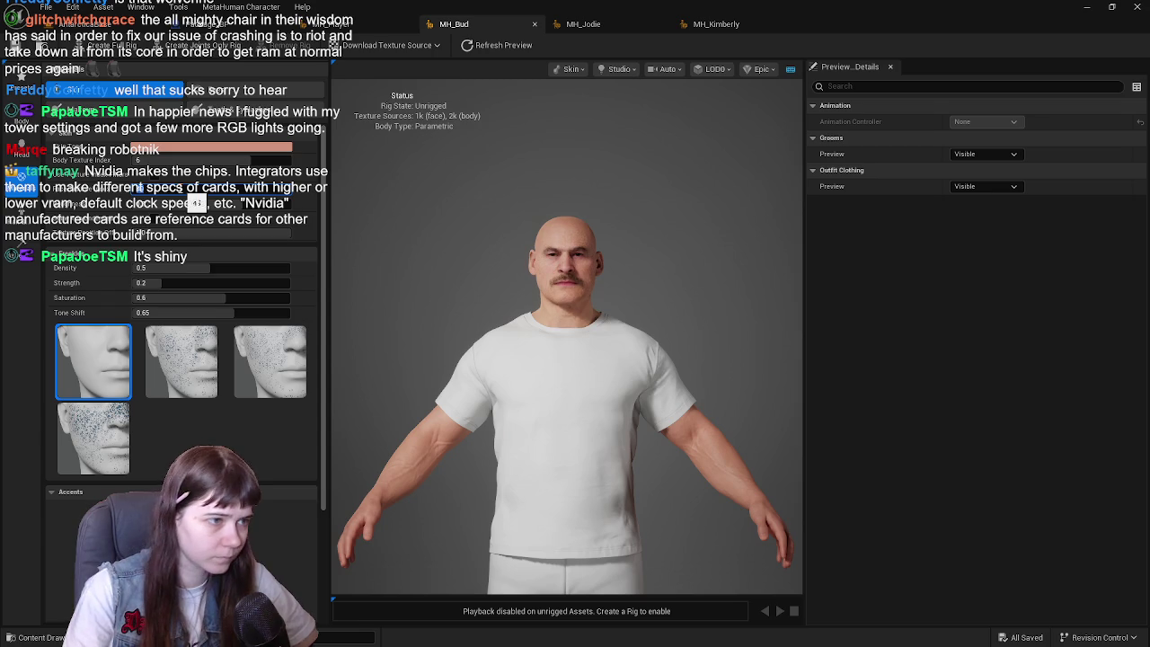
pyautogui.scroll(-4, 214, 406)
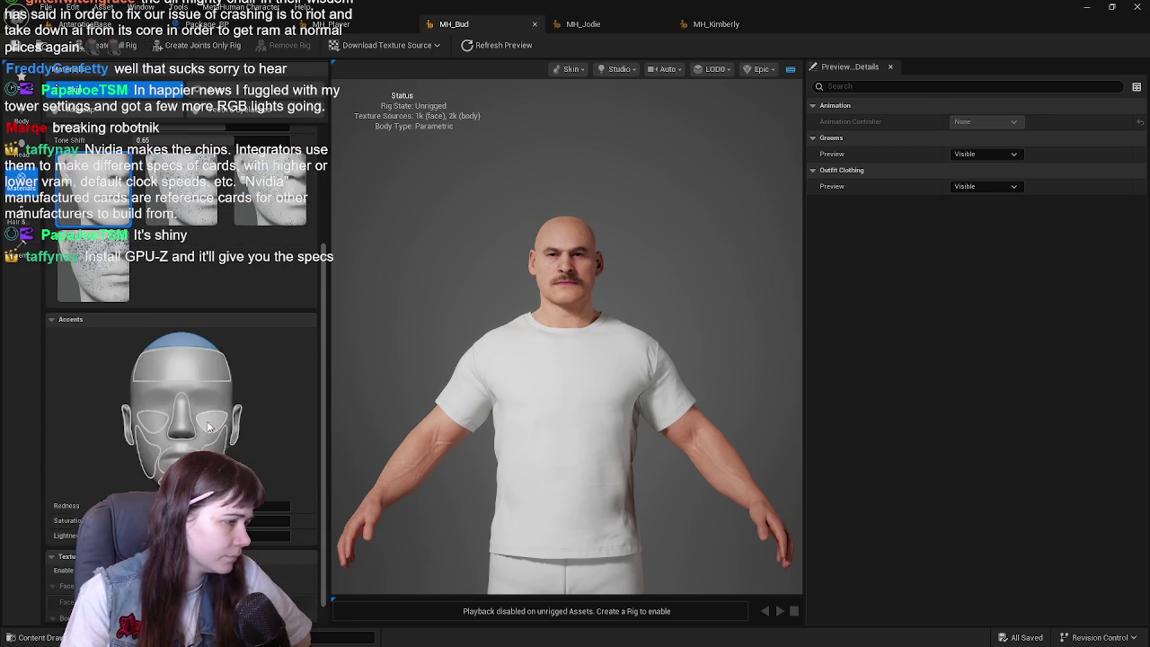
pyautogui.scroll(4, 180, 422)
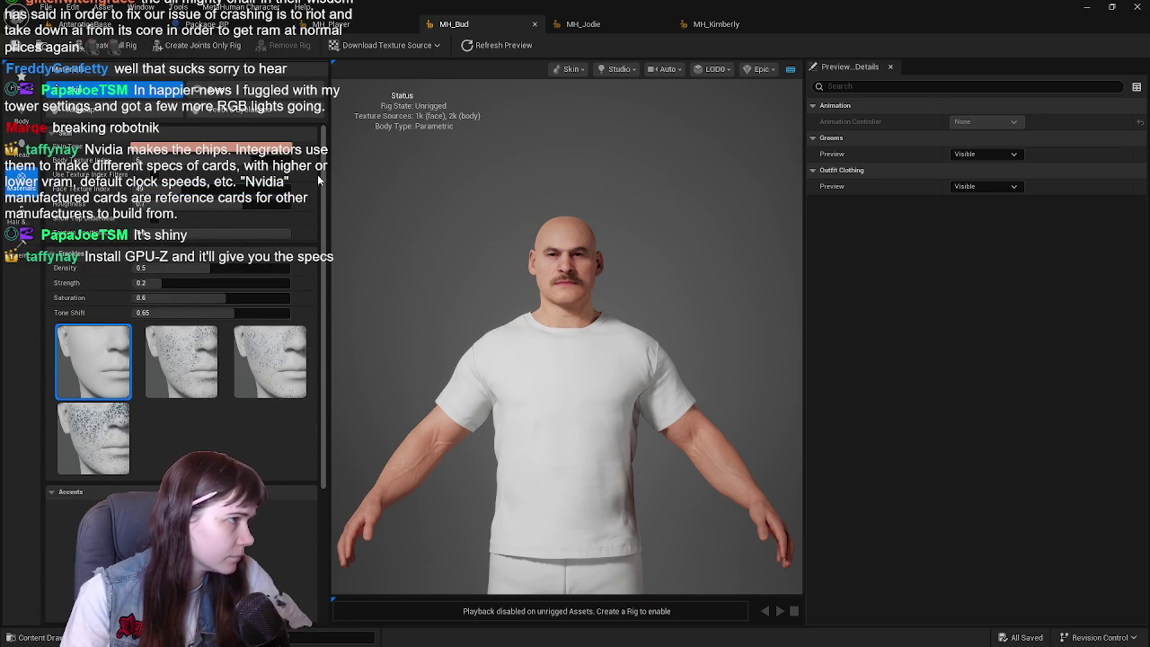
pyautogui.scroll(-5, 180, 314)
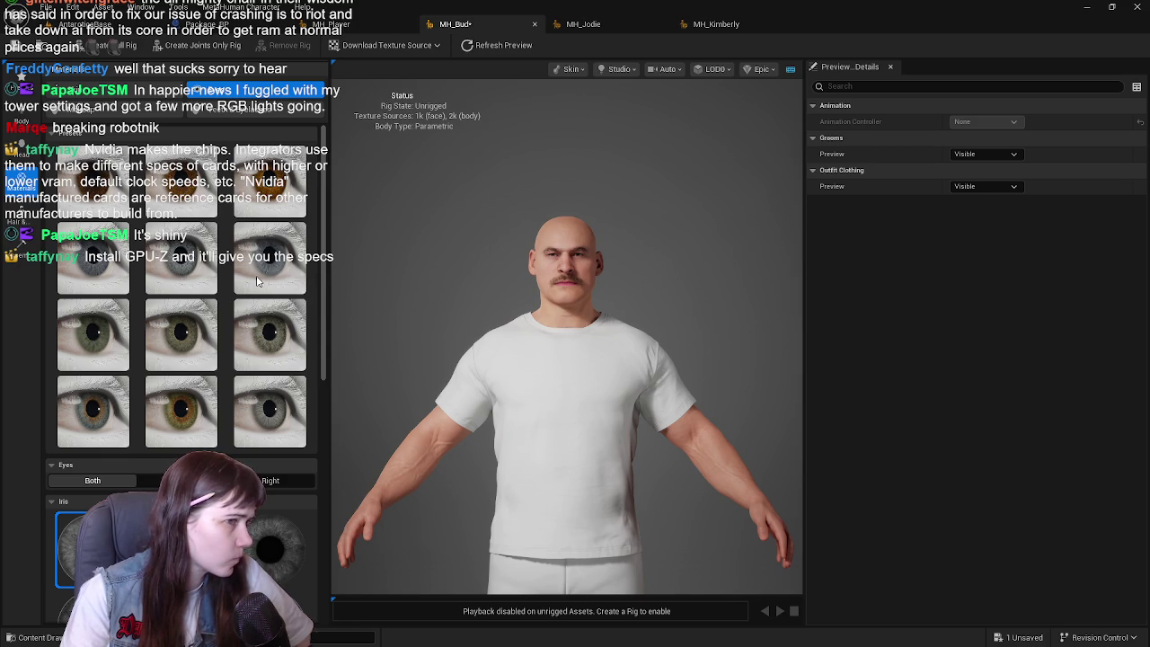
# Step: Orbit around MH_Bud's head and save the character
pyautogui.scroll(5, 442, 228)
pyautogui.scroll(-4, 467, 267)
pyautogui.scroll(6, 473, 281)
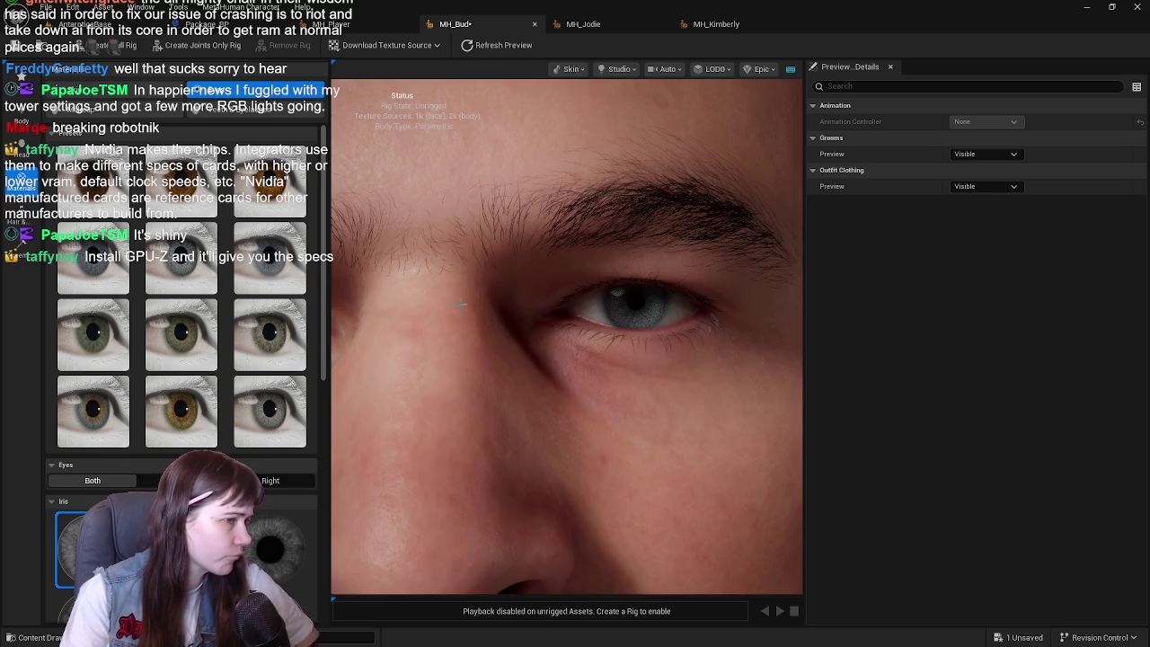
pyautogui.scroll(-2, 452, 305)
pyautogui.moveTo(451, 305); pyautogui.dragTo(404, 309)
pyautogui.hotkey('ctrl', 's')
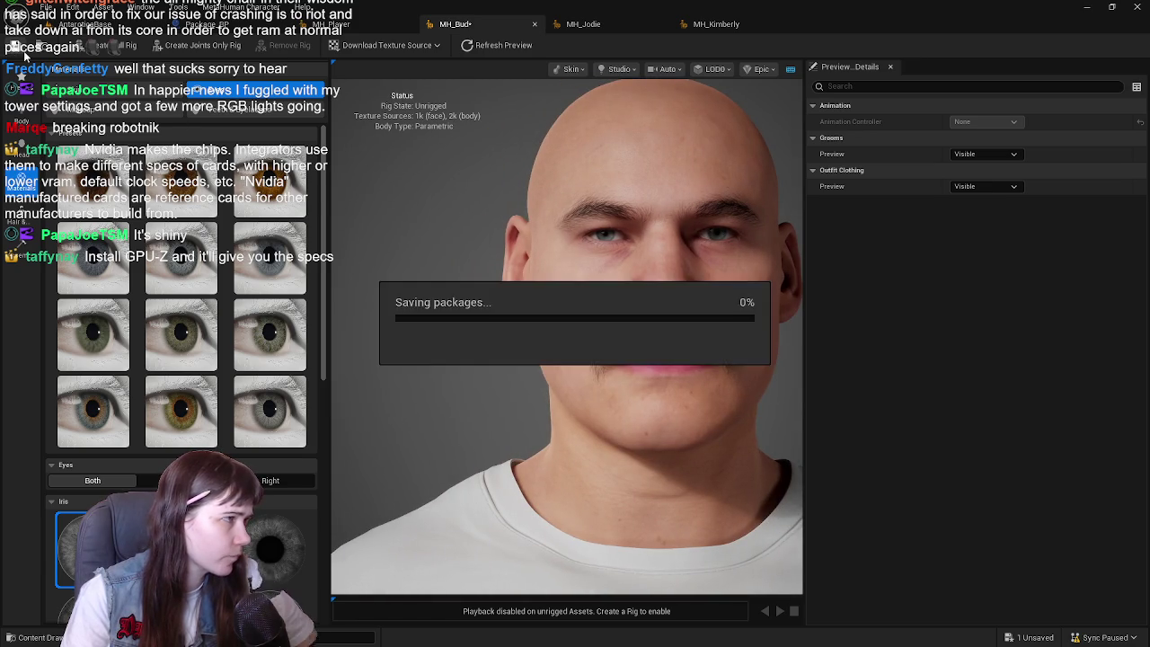
# Step: Frame the head straight on and show the Face Blend presets with three empty slots
pyautogui.scroll(-2, 427, 285)
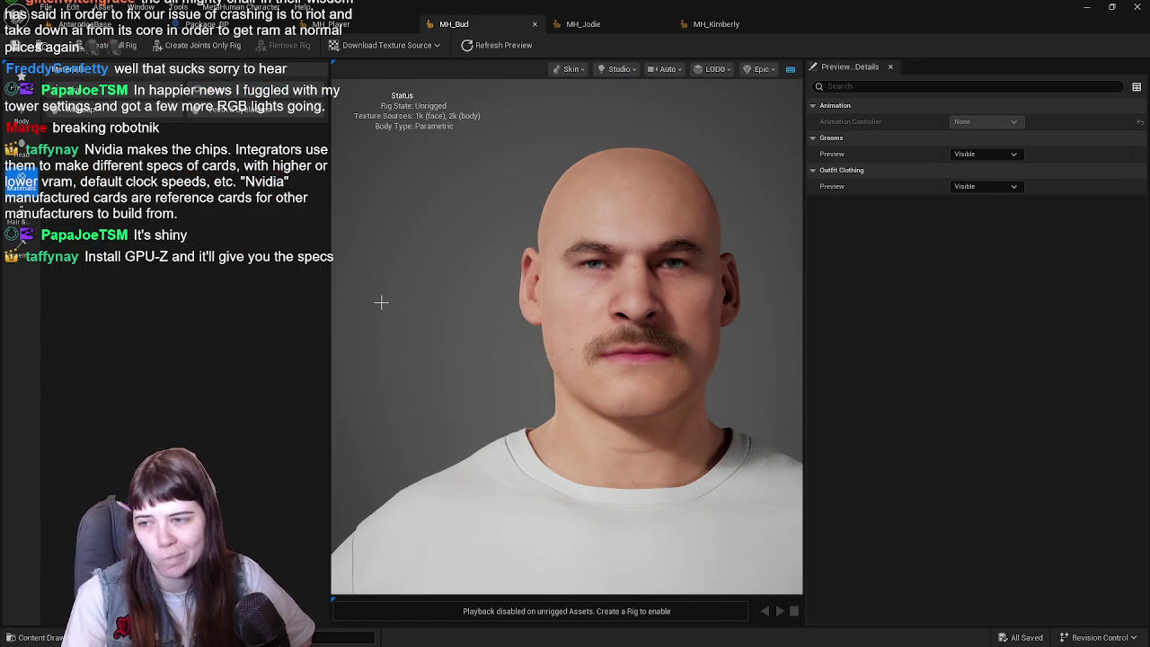
pyautogui.scroll(3, 380, 309)
pyautogui.scroll(-3, 376, 312)
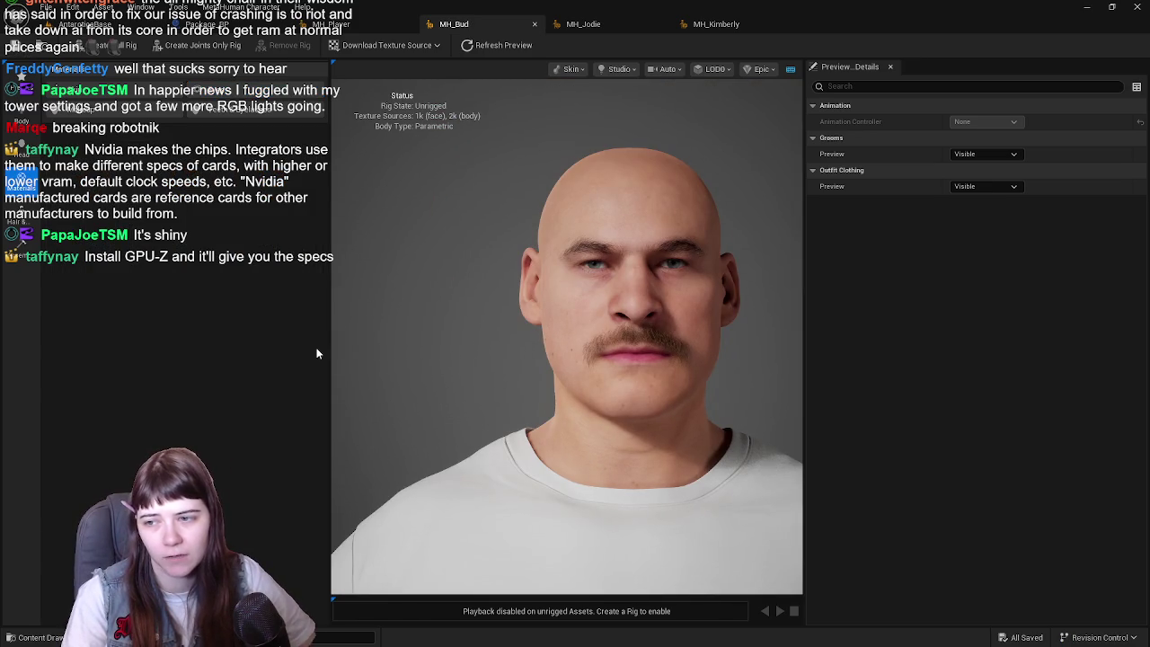
pyautogui.moveTo(360, 337); pyautogui.dragTo(355, 274)
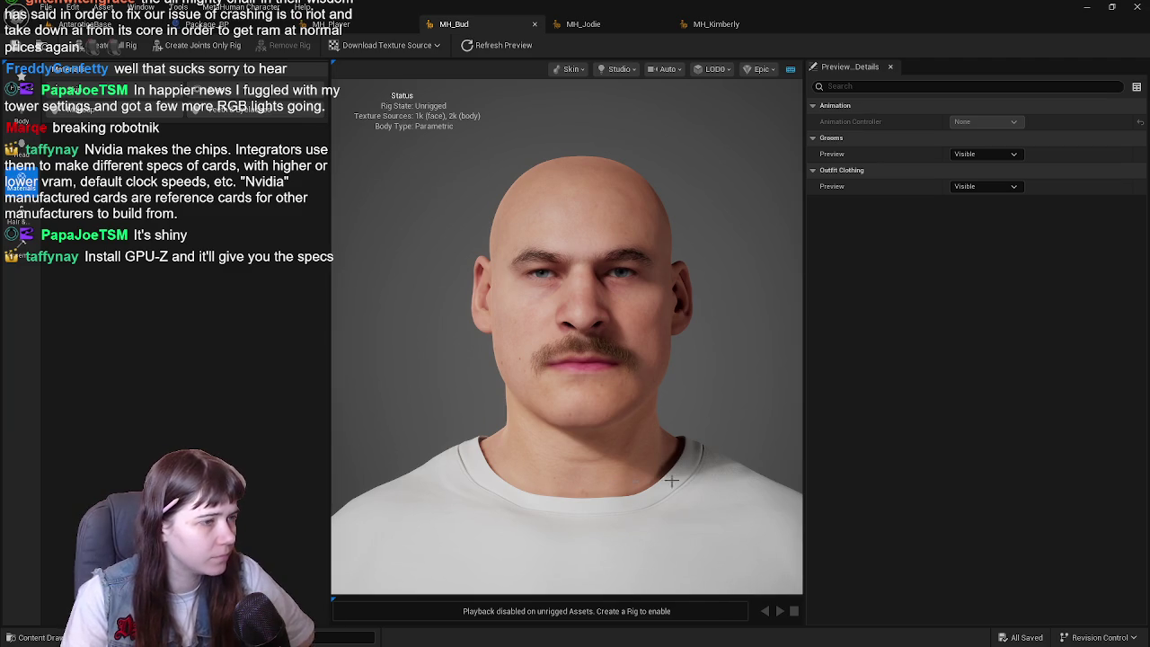
pyautogui.moveTo(726, 367); pyautogui.dragTo(747, 368)
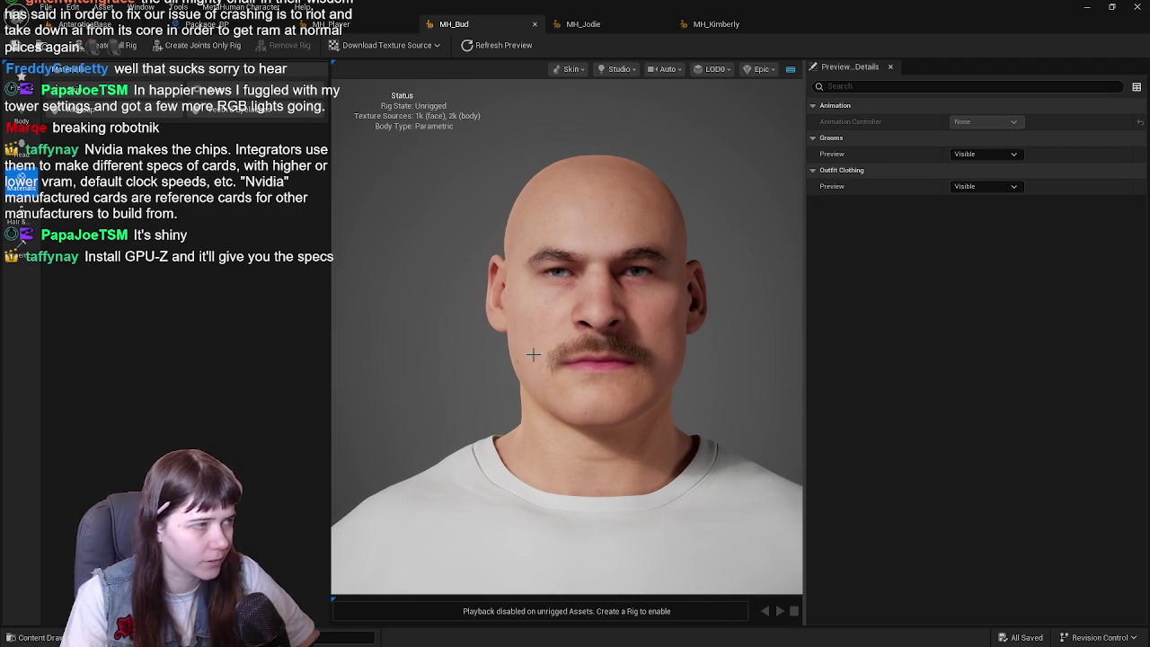
pyautogui.click(18, 216)
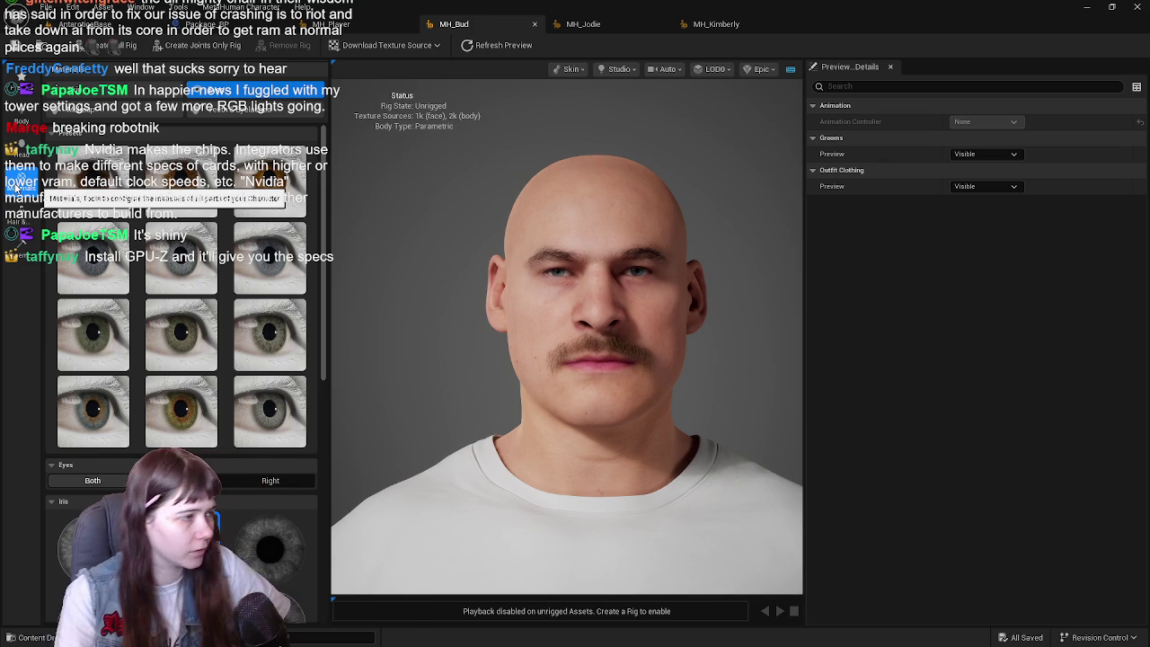
pyautogui.click(17, 153)
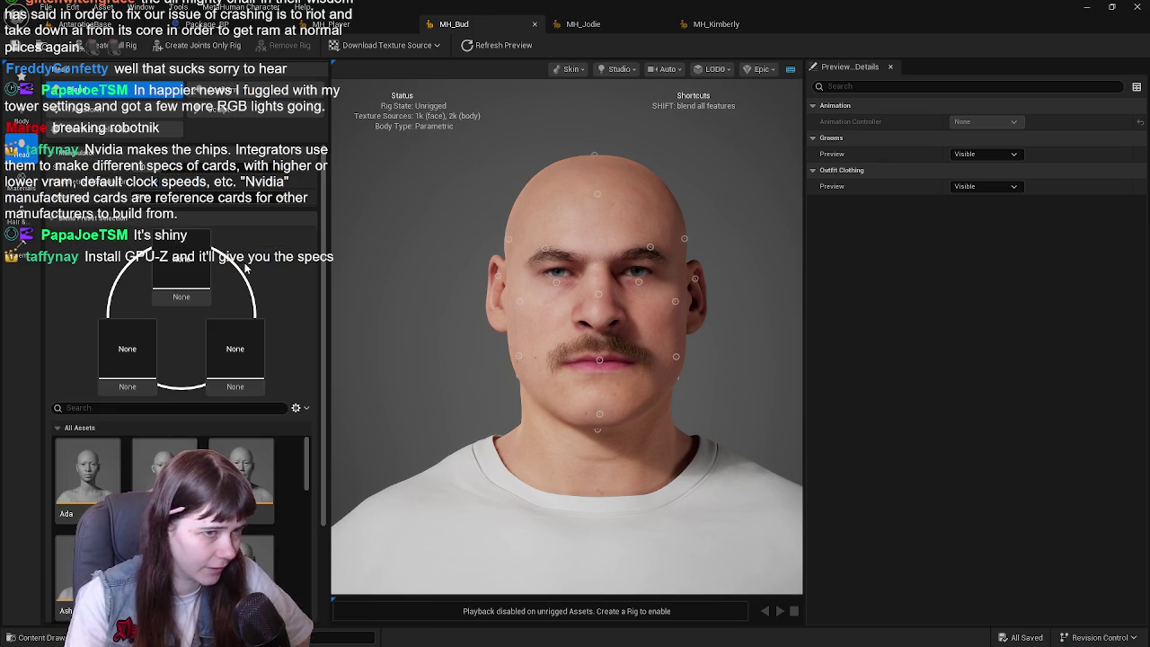
# Step: View MH_Bud's full body in white T-shirt and shorts, then show the eye presets
pyautogui.scroll(-5, 460, 278)
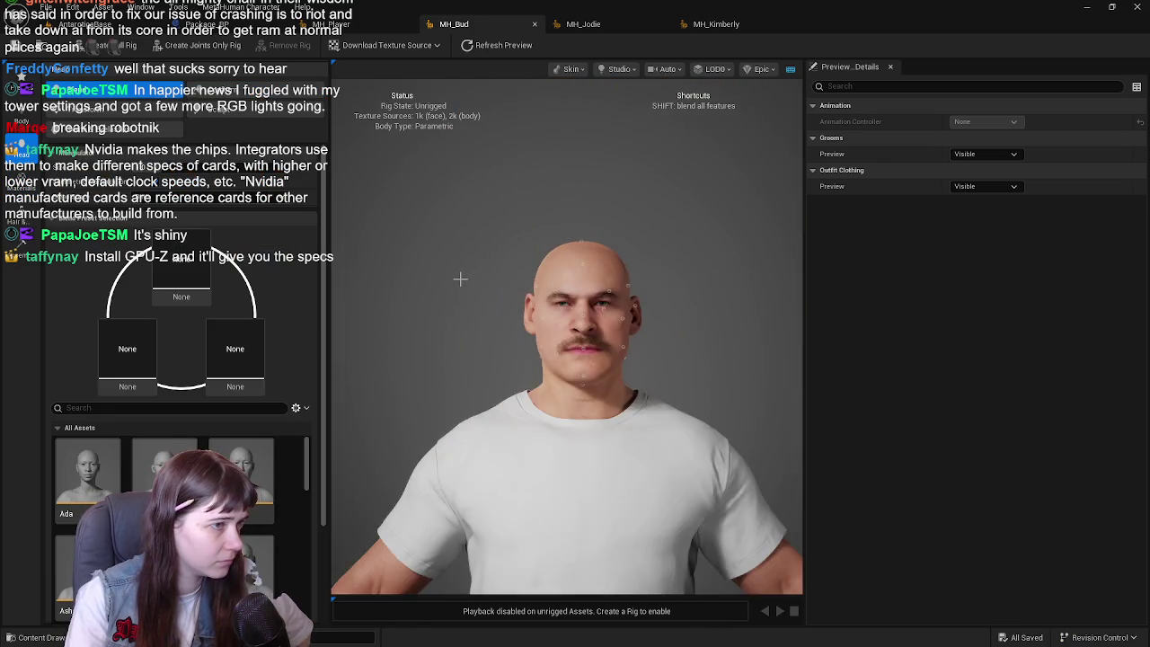
pyautogui.scroll(3, 460, 278)
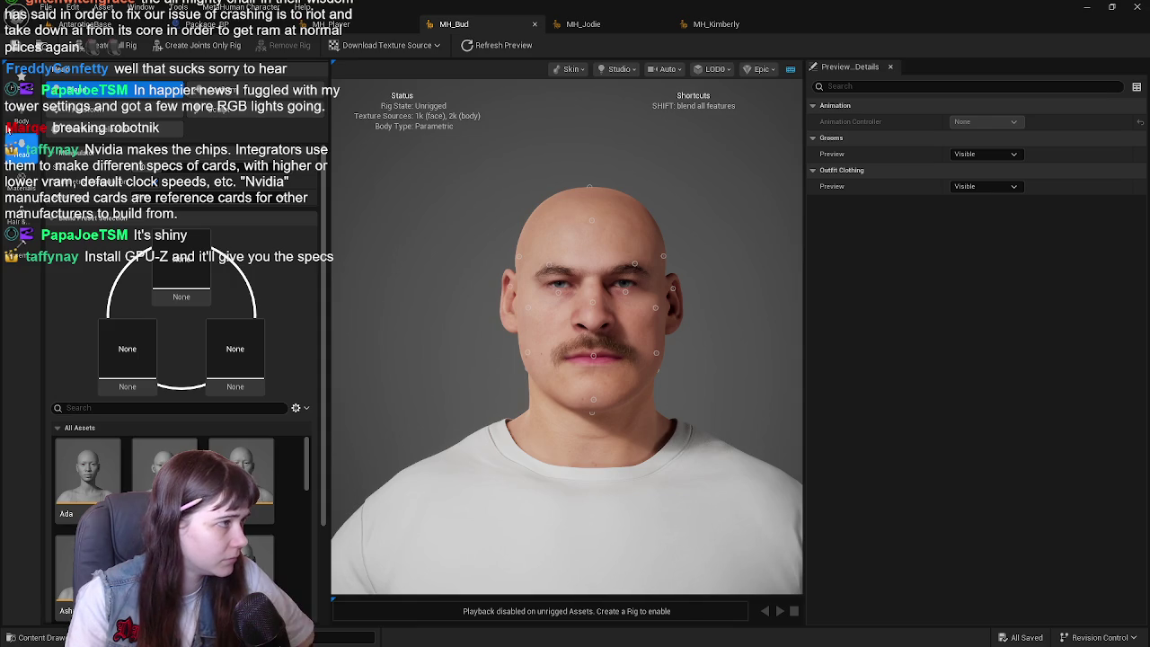
pyautogui.click(18, 121)
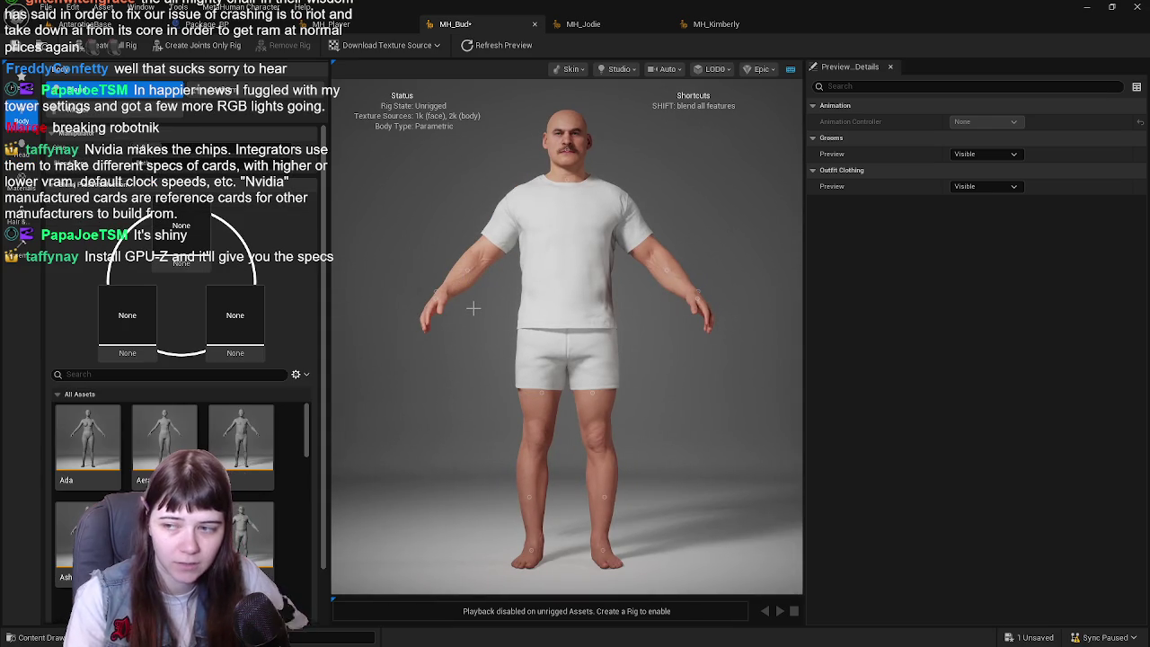
pyautogui.scroll(3, 475, 326)
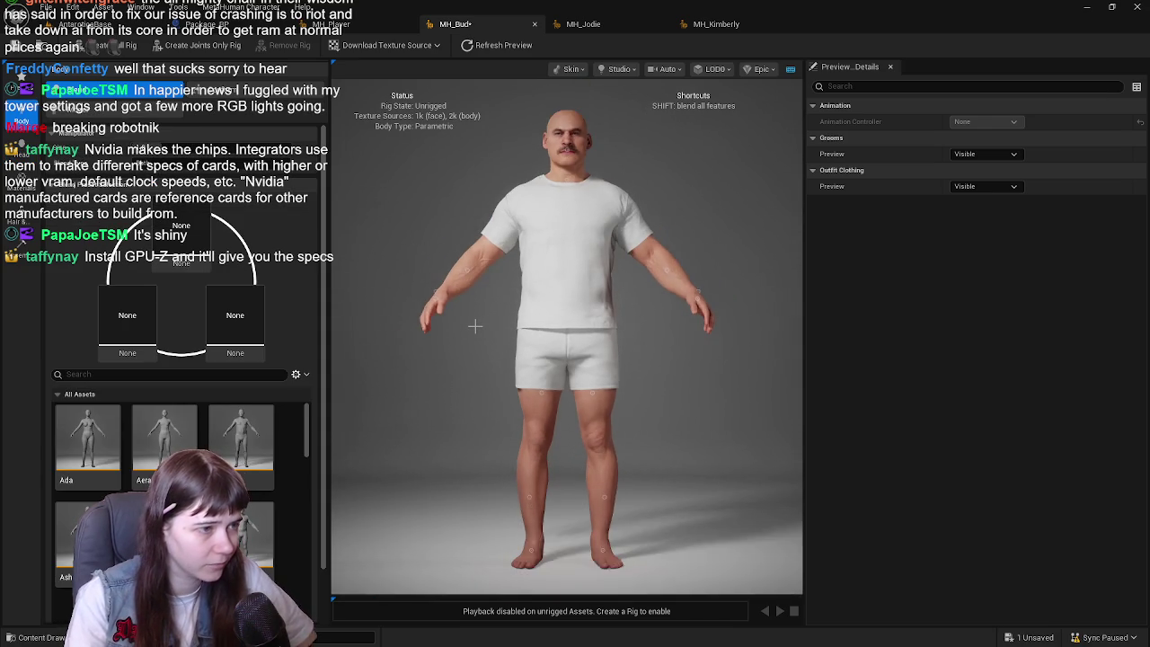
pyautogui.scroll(-1, 465, 384)
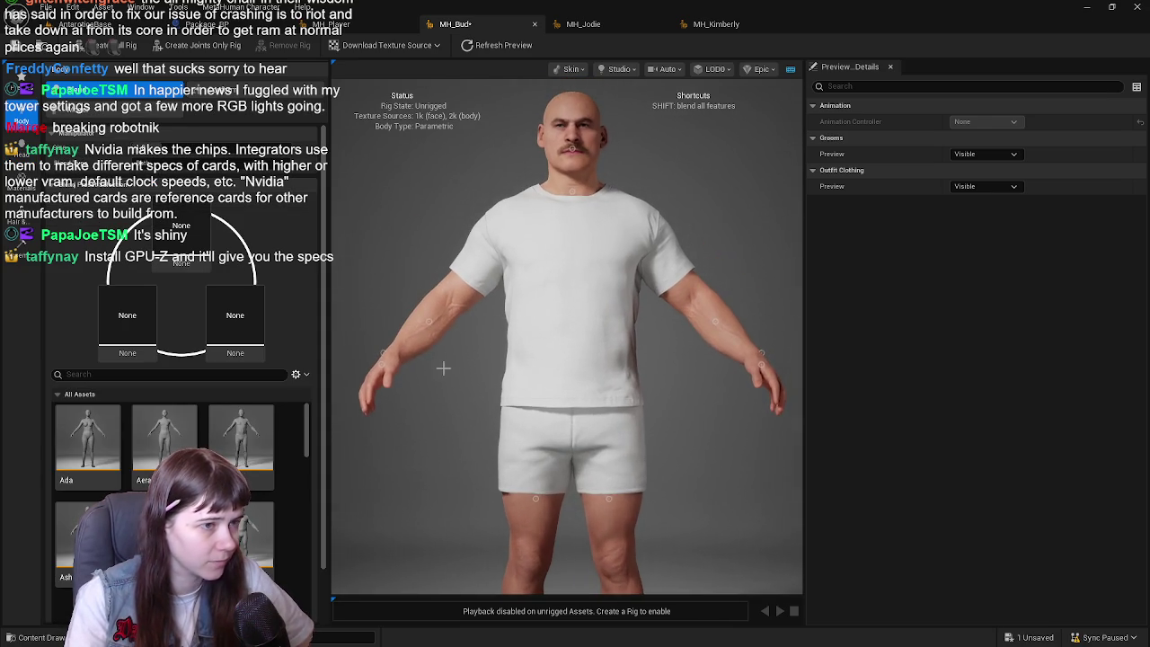
pyautogui.moveTo(442, 368)
pyautogui.mouseDown()
pyautogui.moveTo(380, 559)
pyautogui.moveTo(421, 484)
pyautogui.mouseUp()
pyautogui.click(18, 183)
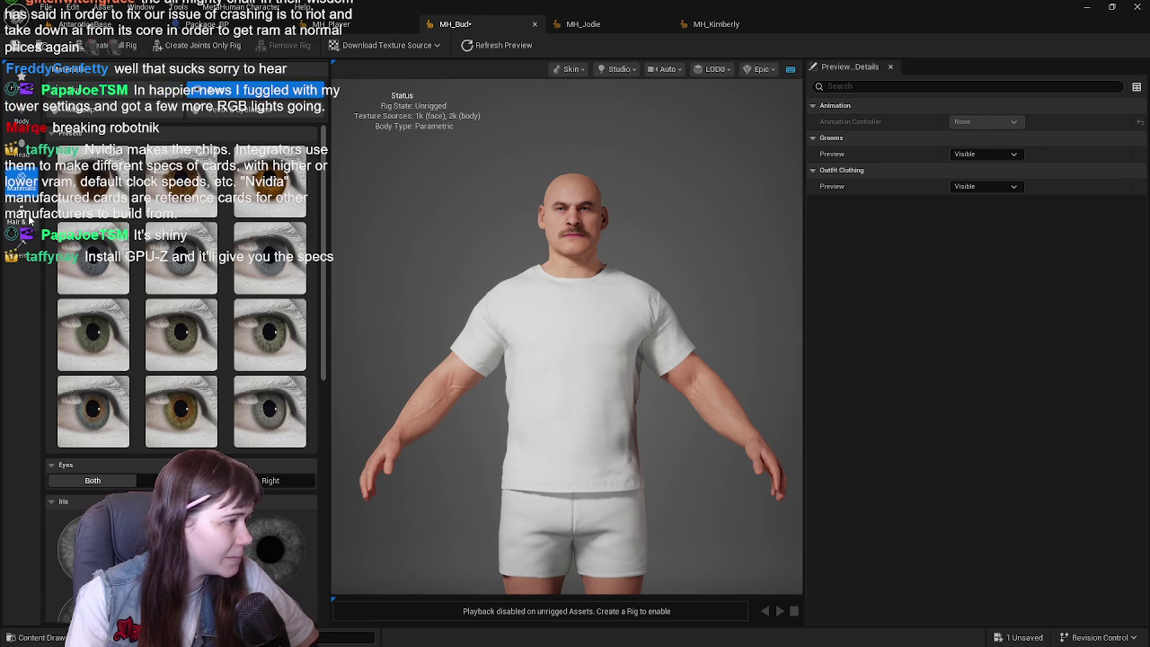
# Step: Apply the Medium Unruly Eyebrows groom to MH_Bud and save him
pyautogui.click(20, 216)
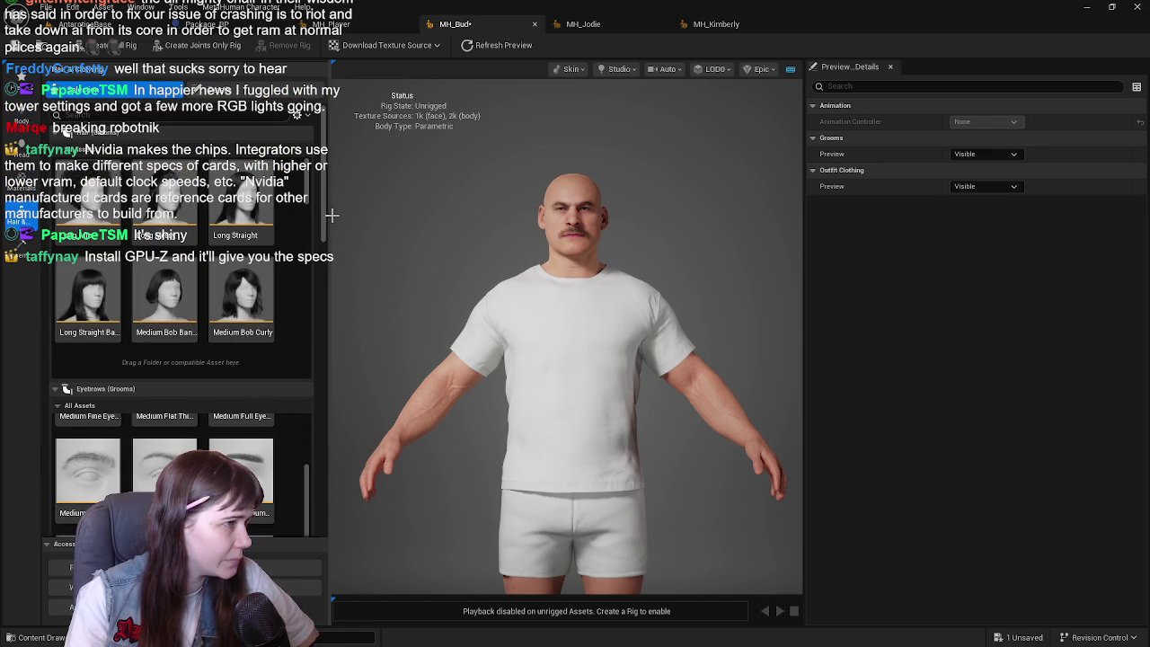
pyautogui.moveTo(324, 203)
pyautogui.mouseDown()
pyautogui.moveTo(310, 316)
pyautogui.moveTo(308, 260)
pyautogui.mouseUp()
pyautogui.scroll(-5, 244, 359)
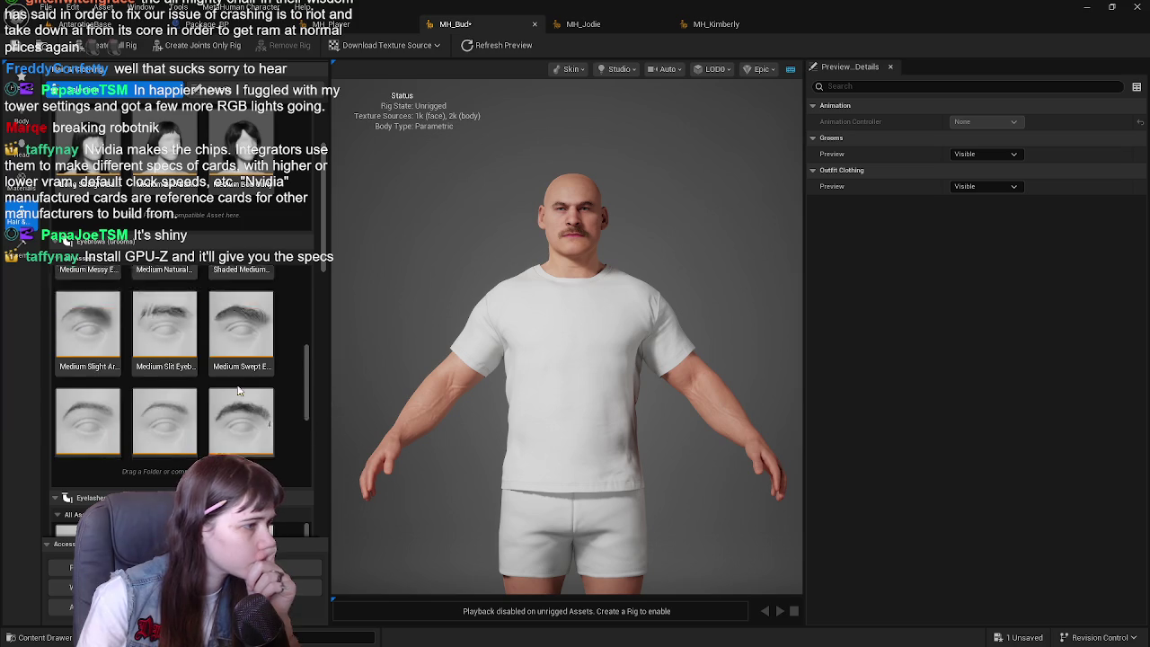
pyautogui.click(240, 404)
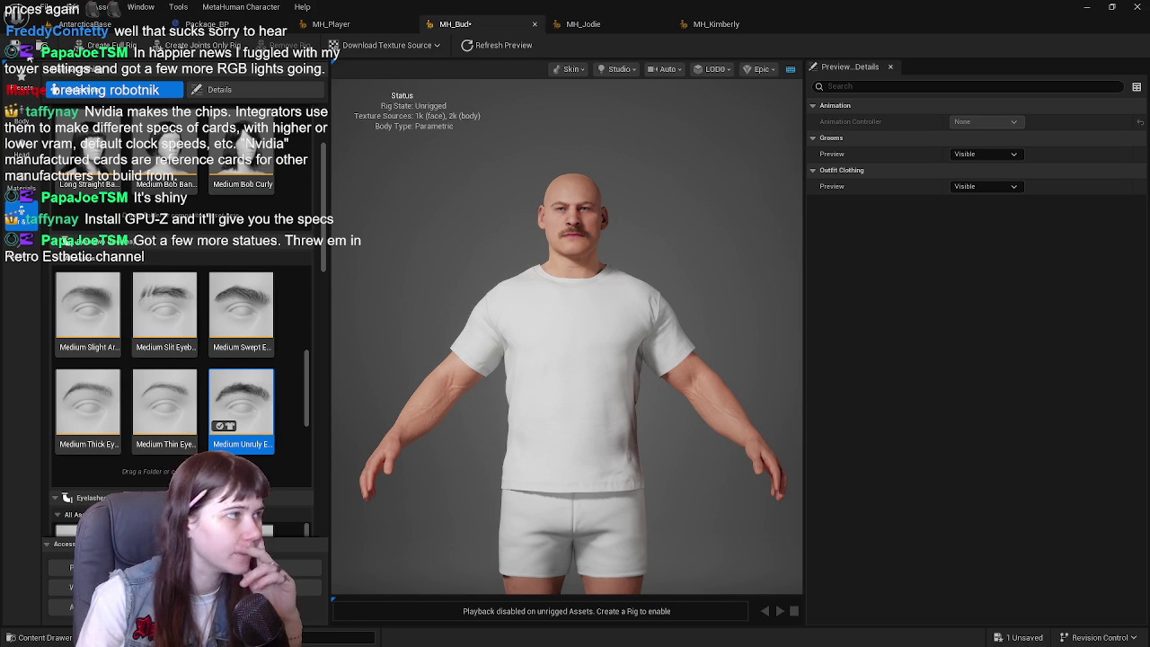
pyautogui.click(231, 376)
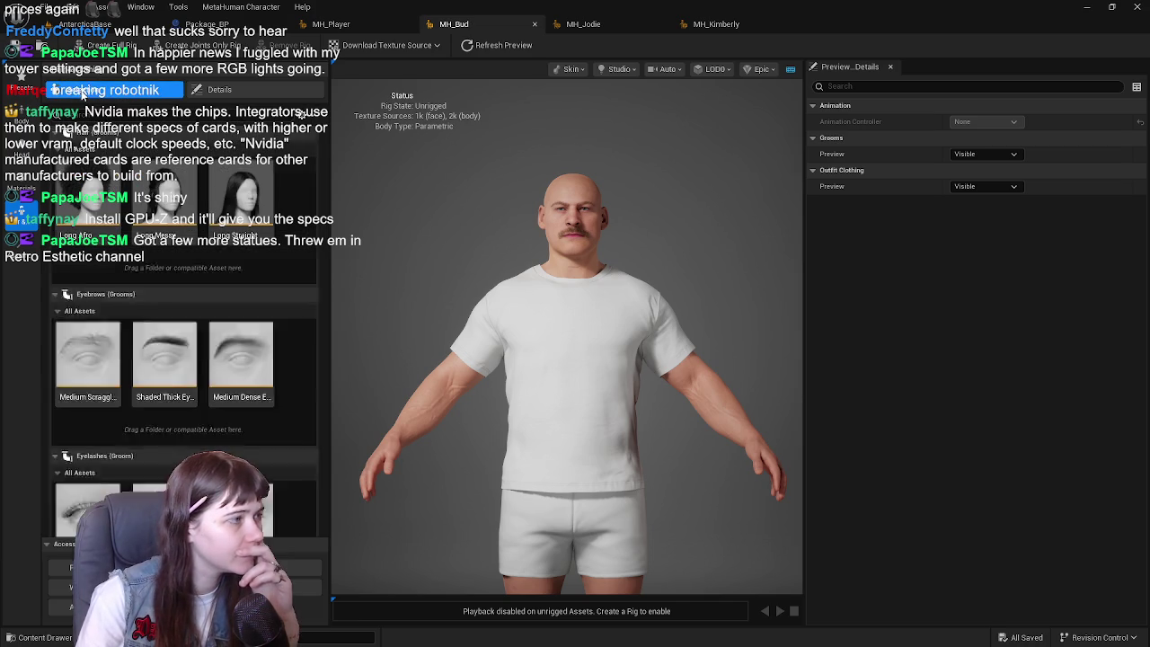
pyautogui.scroll(-5, 319, 286)
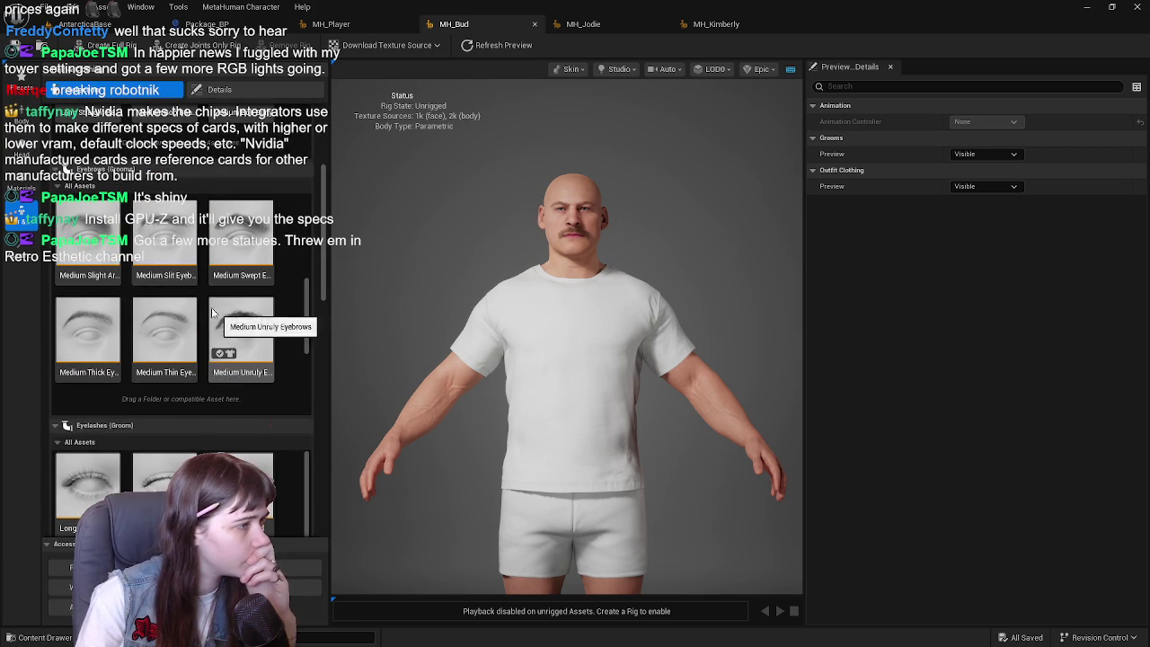
pyautogui.scroll(-3, 161, 310)
pyautogui.scroll(-1, 215, 297)
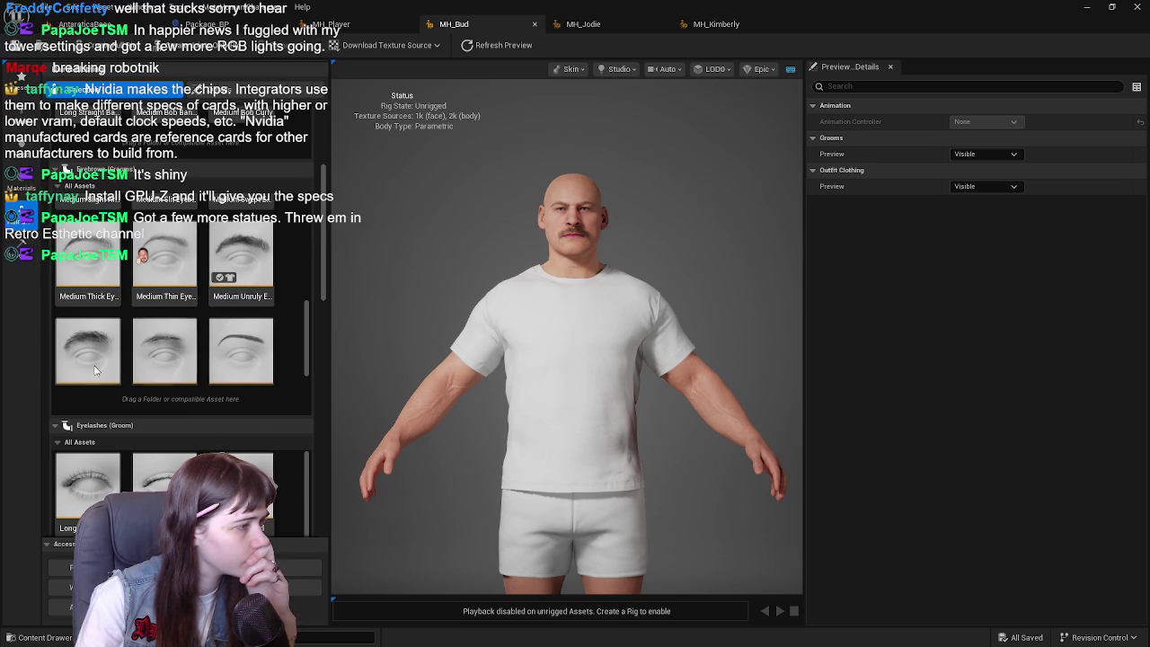
# Step: Look through Head parameters, Conform and Teeth, ending back on the Face Blend presets
pyautogui.click(67, 112)
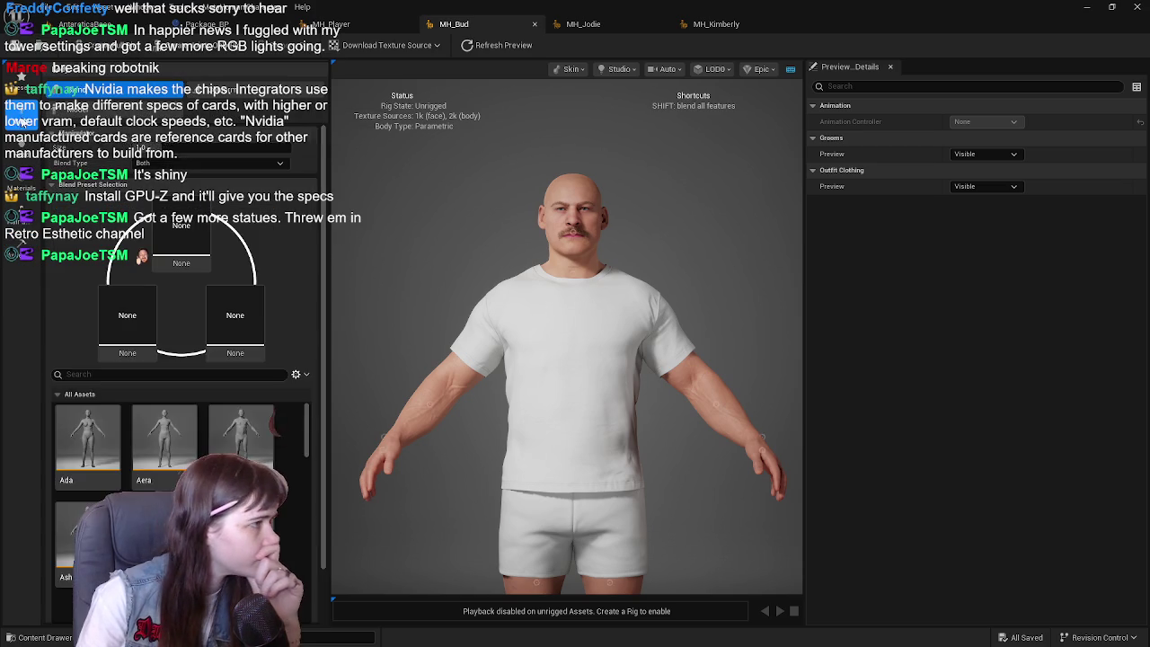
pyautogui.click(245, 101)
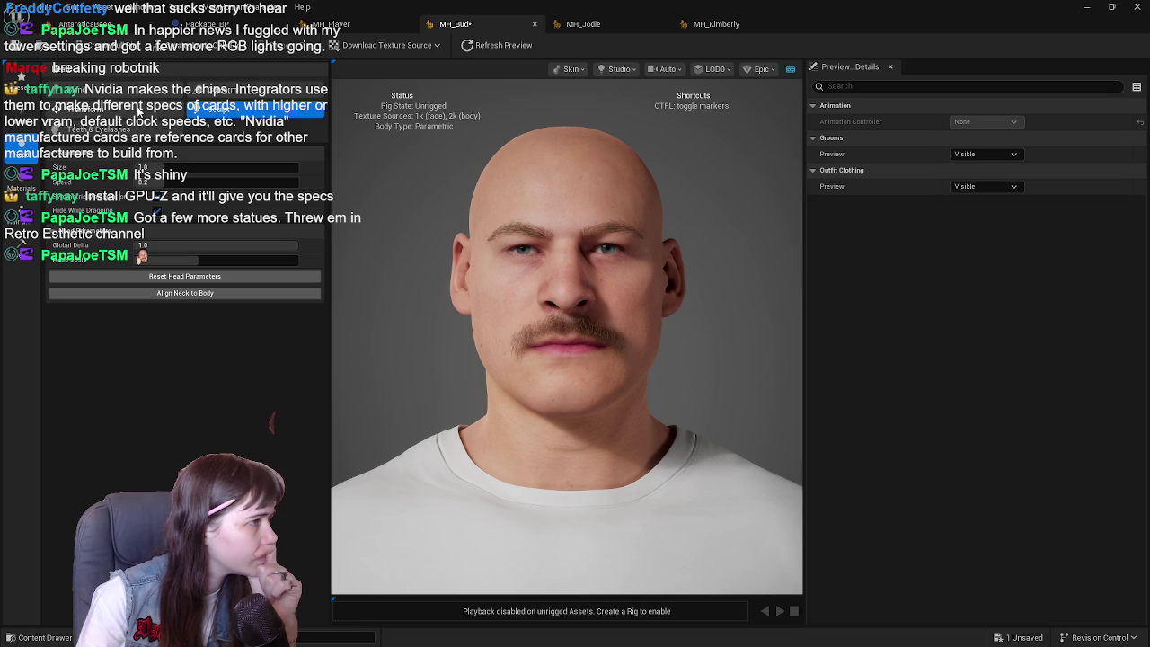
pyautogui.click(247, 96)
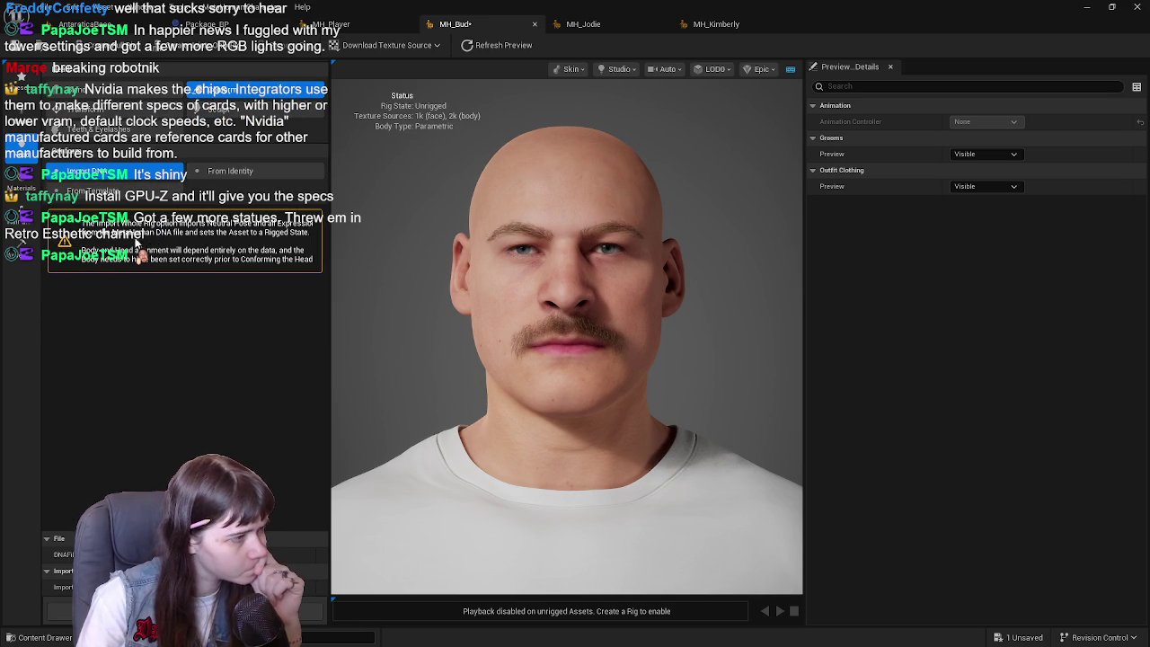
pyautogui.click(117, 192)
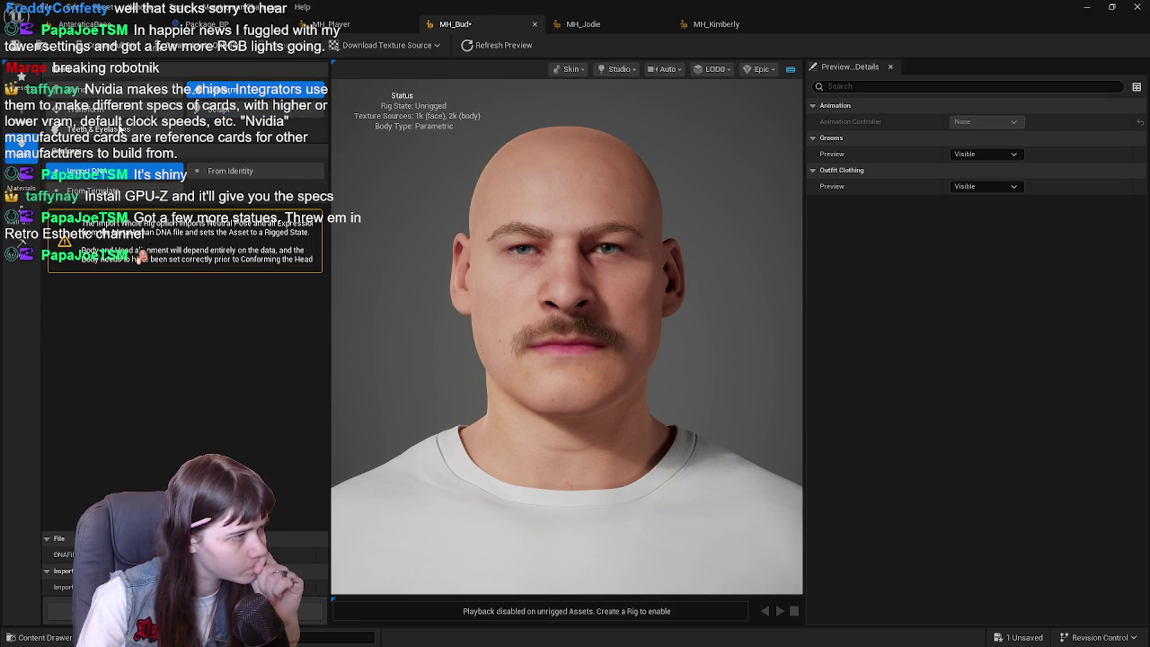
pyautogui.click(116, 93)
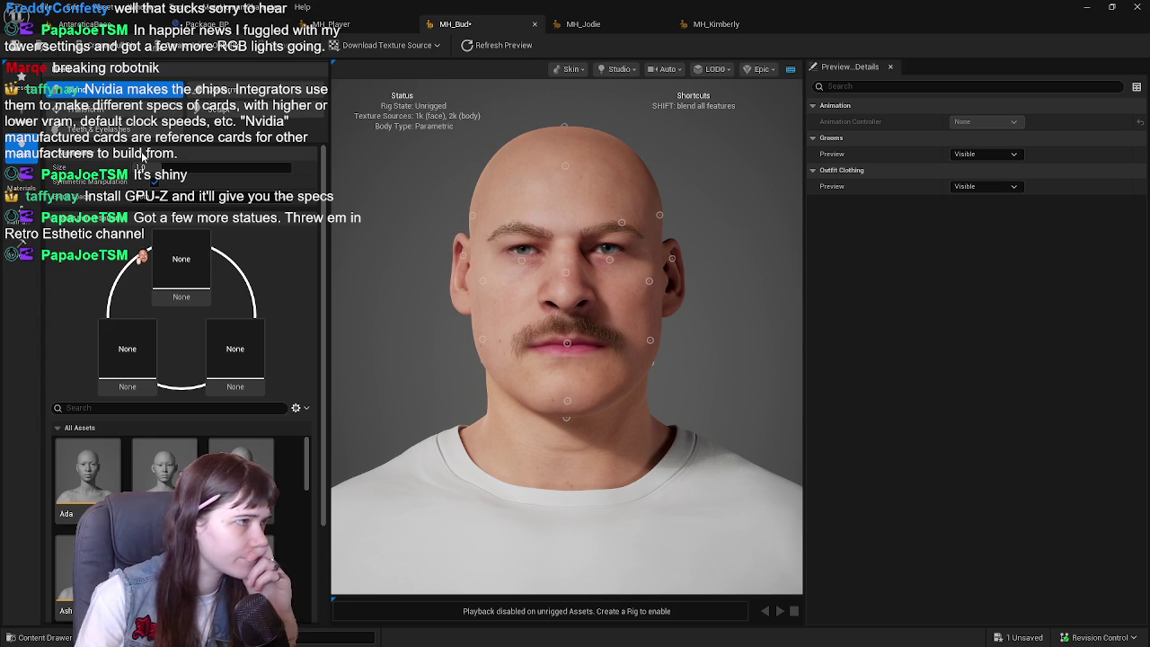
# Step: Undo the last Move Face Landmark edit on MH_Bud and exit landmark sculpting
pyautogui.click(240, 105)
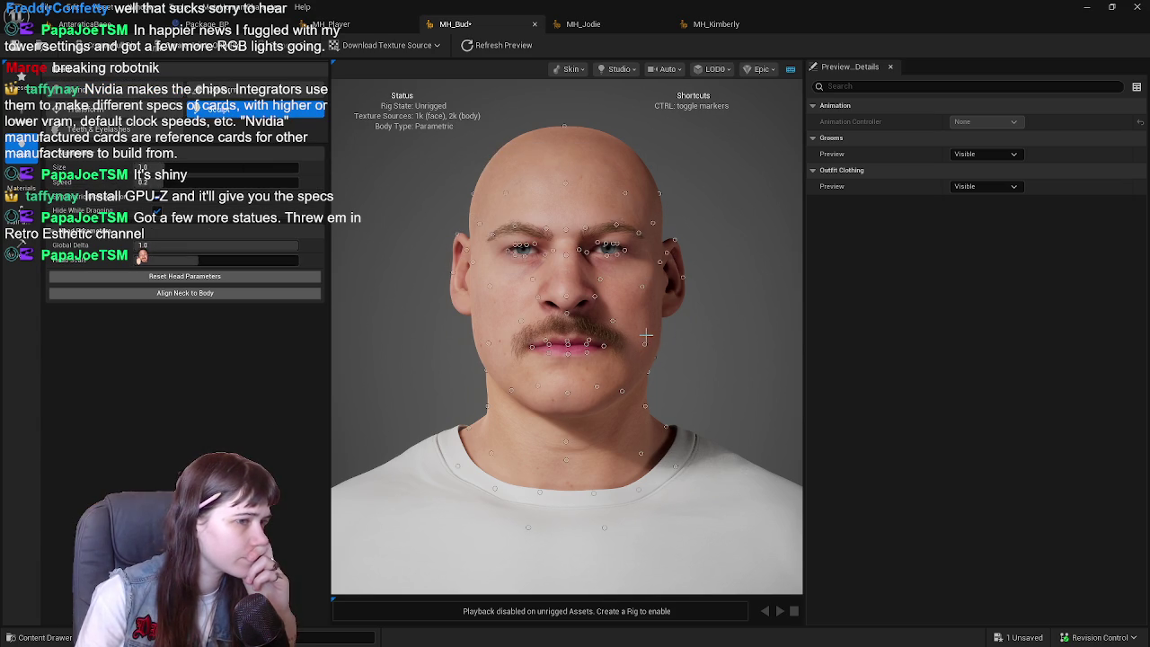
pyautogui.press('ctrl')
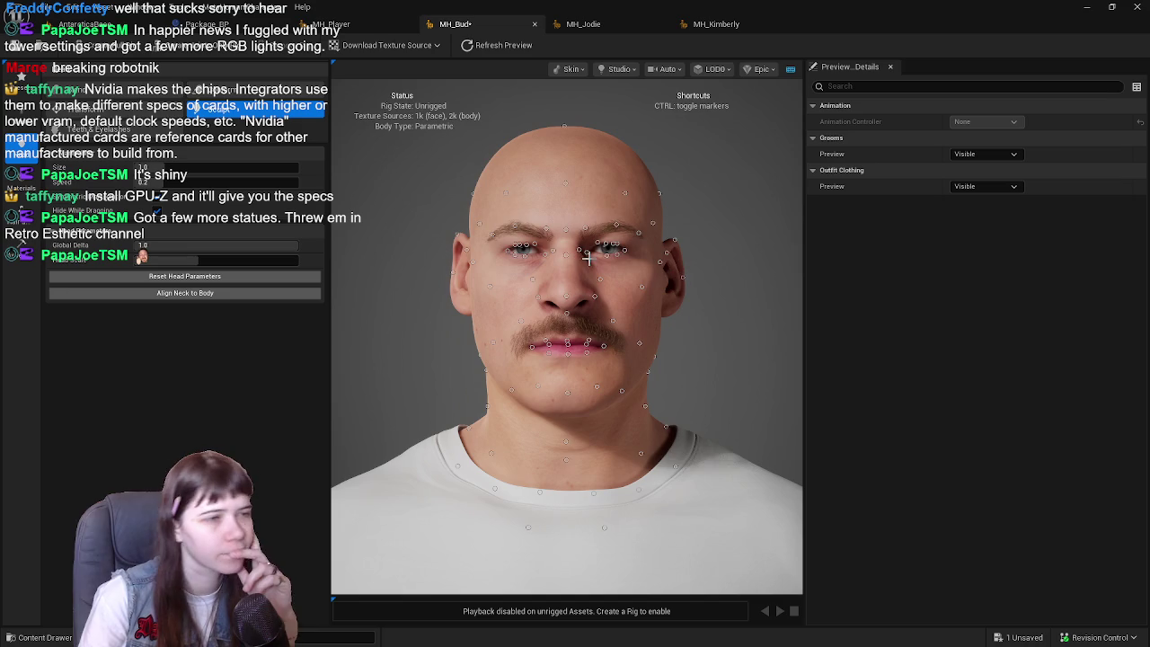
pyautogui.scroll(-3, 610, 262)
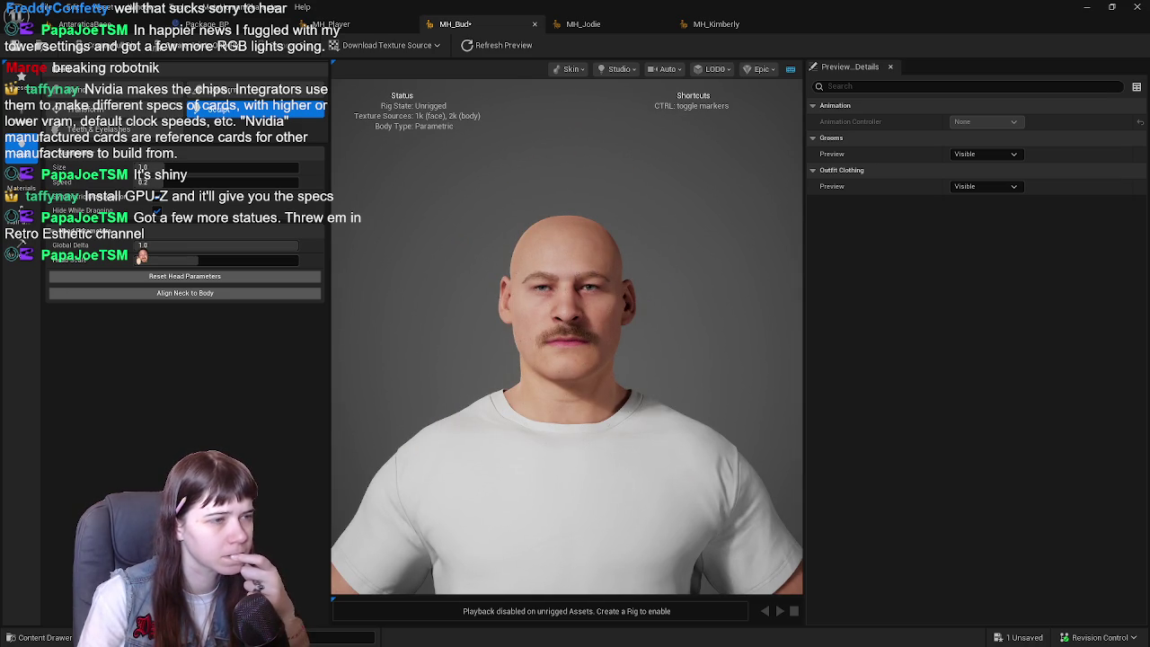
pyautogui.moveTo(612, 278)
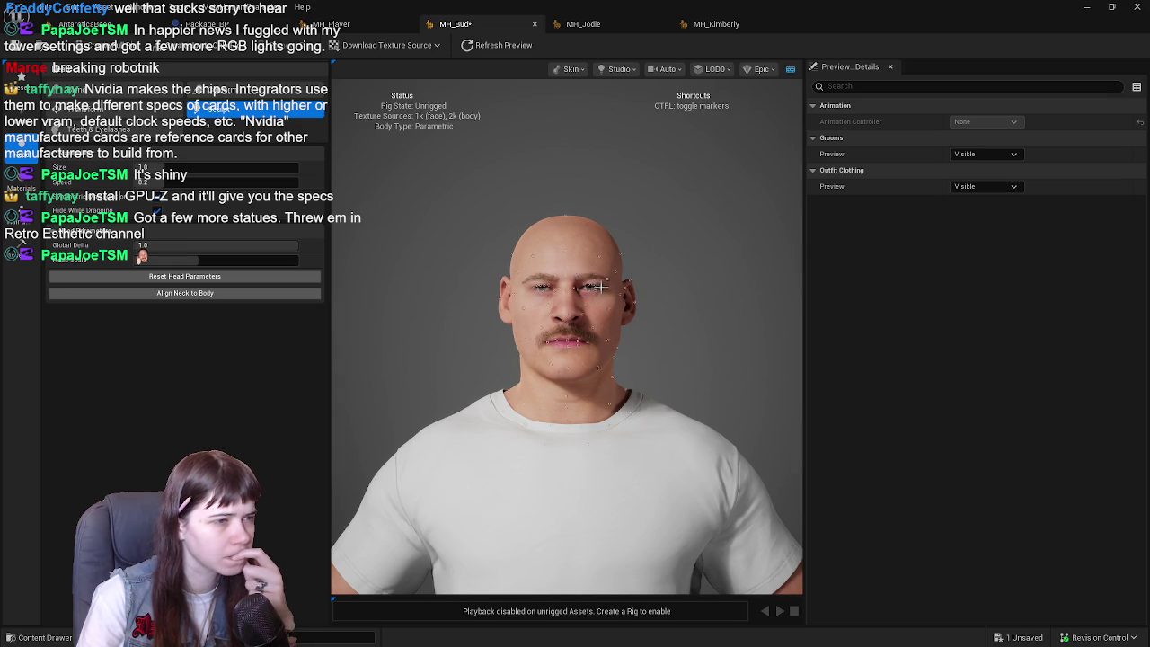
pyautogui.scroll(2, 610, 270)
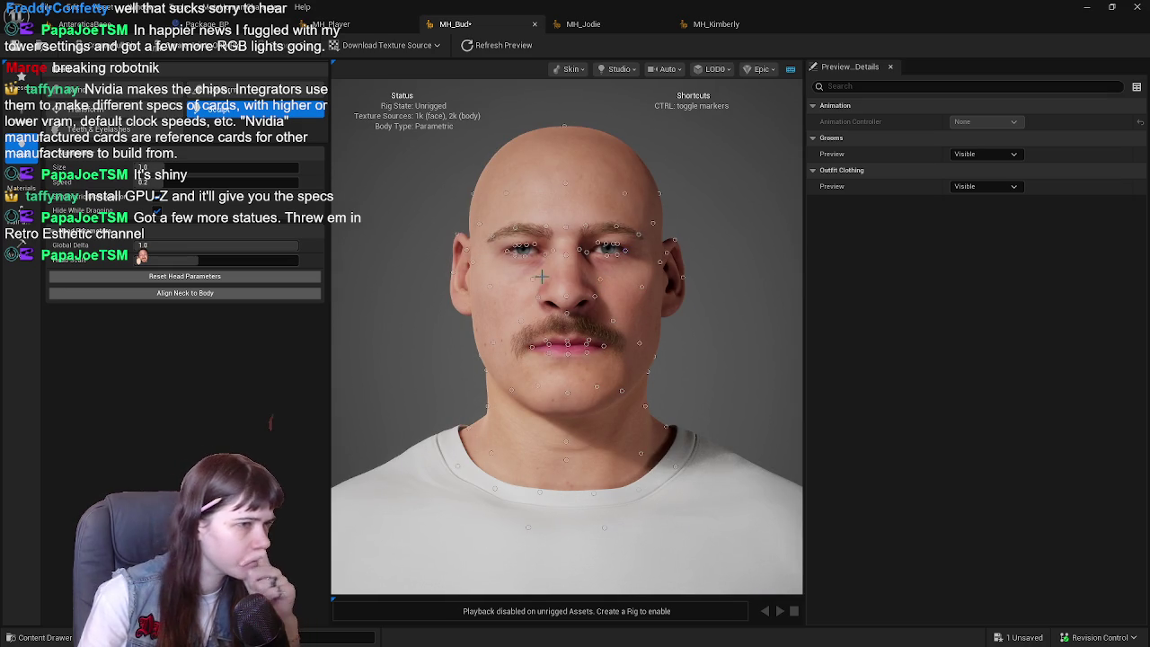
pyautogui.moveTo(667, 282)
pyautogui.hotkey('ctrl', 'z')
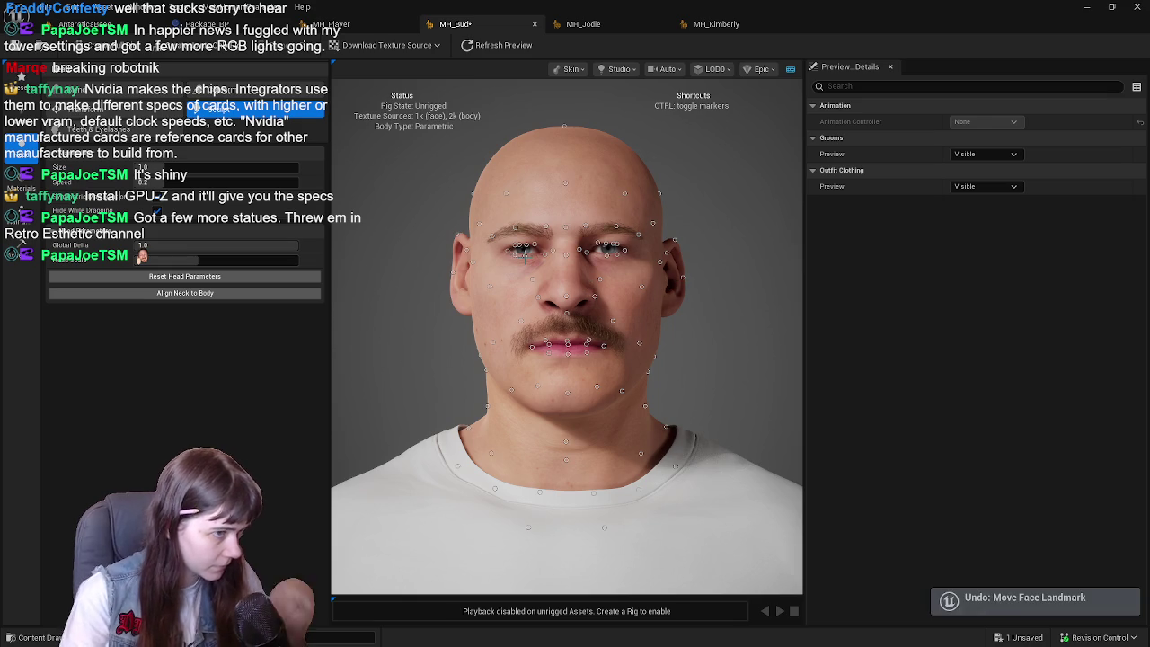
pyautogui.click(29, 57)
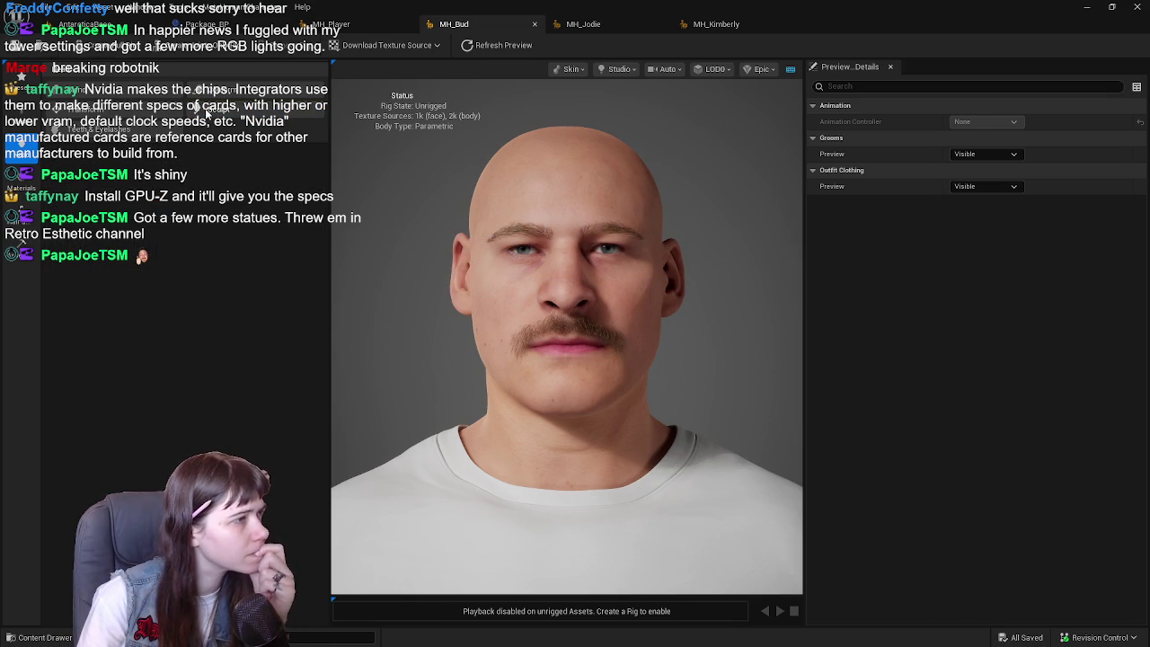
# Step: Hide the viewport status text, reshape the face beside the left eye, then switch to Conform
pyautogui.press('ctrl')
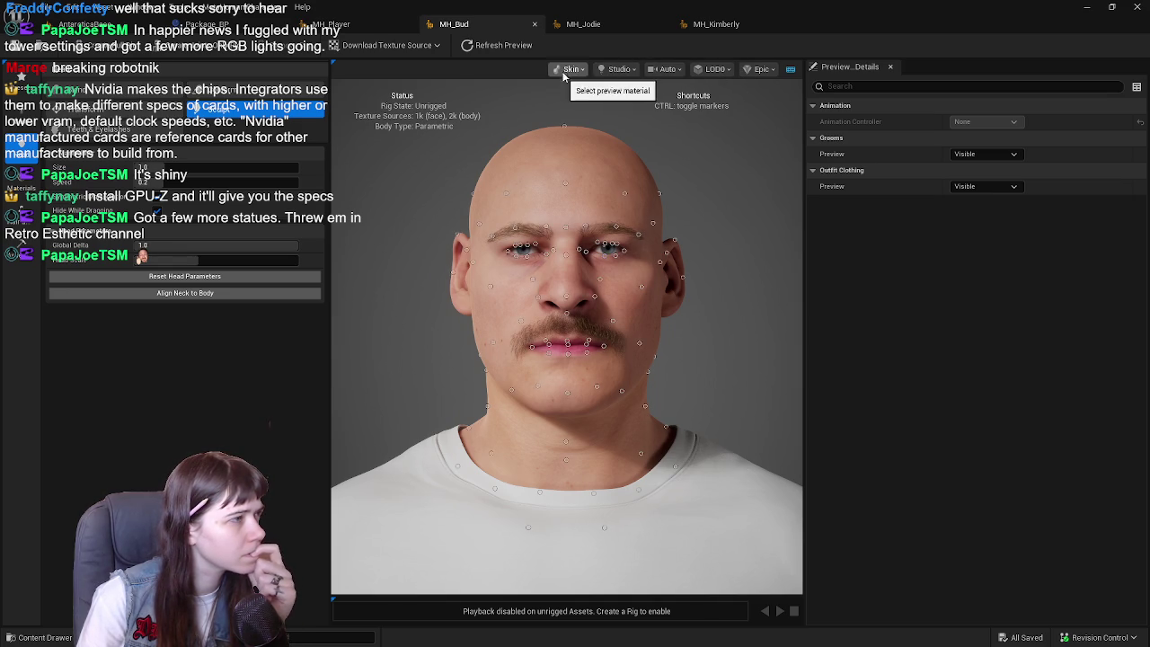
pyautogui.click(789, 75)
pyautogui.click(789, 76)
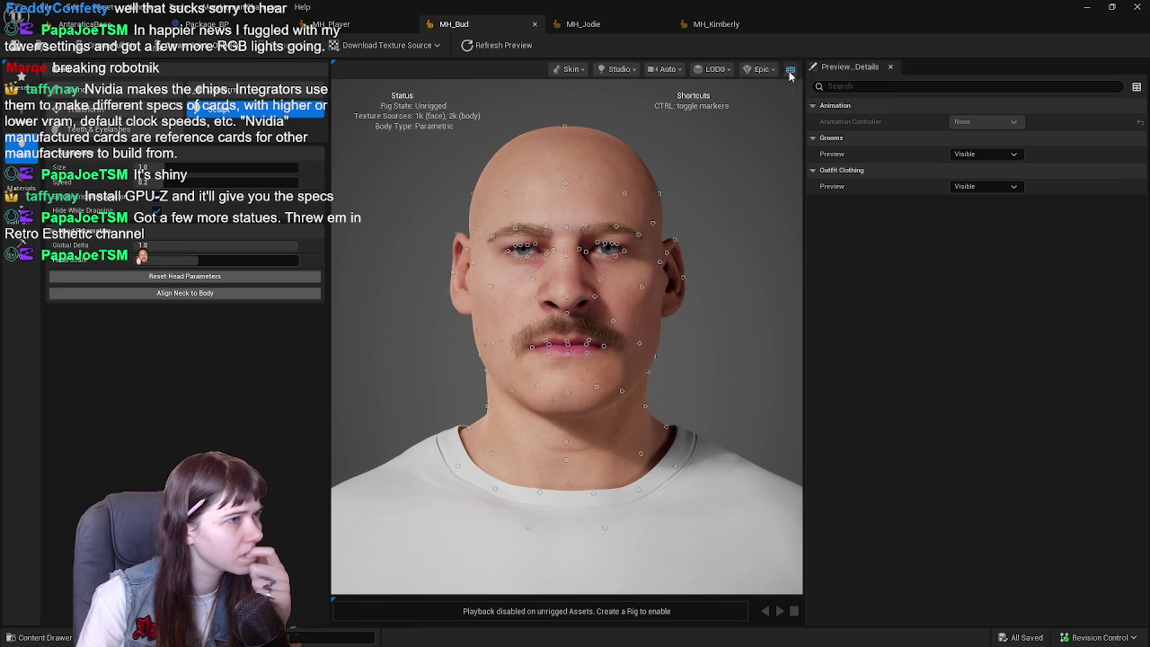
pyautogui.click(789, 75)
pyautogui.click(787, 72)
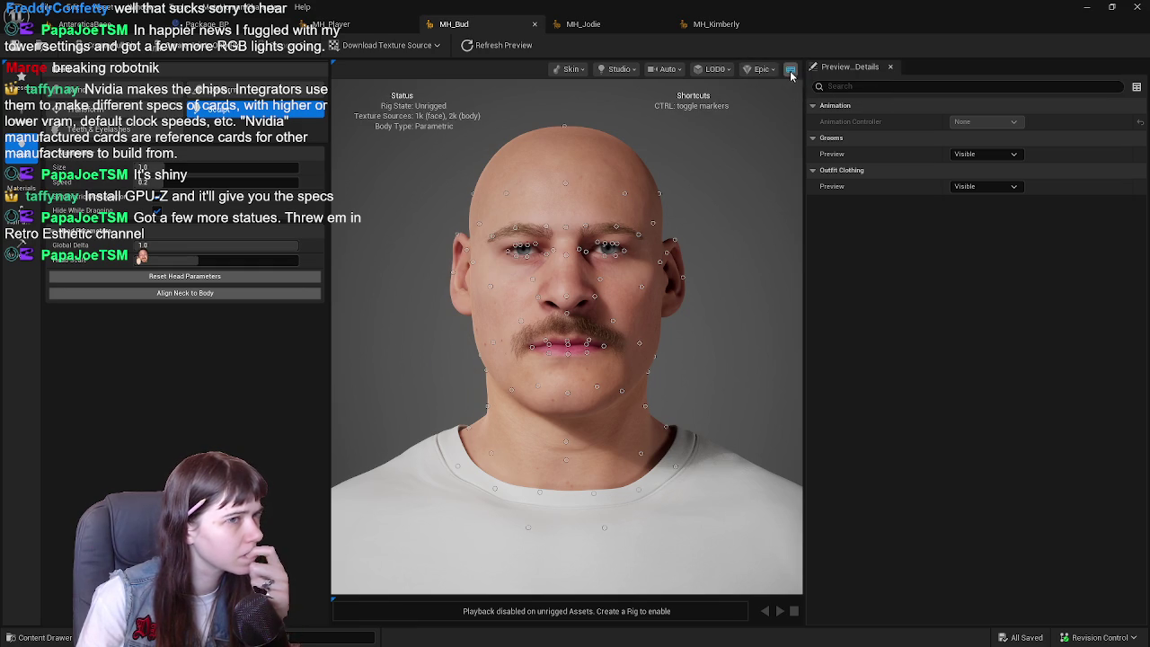
pyautogui.click(789, 72)
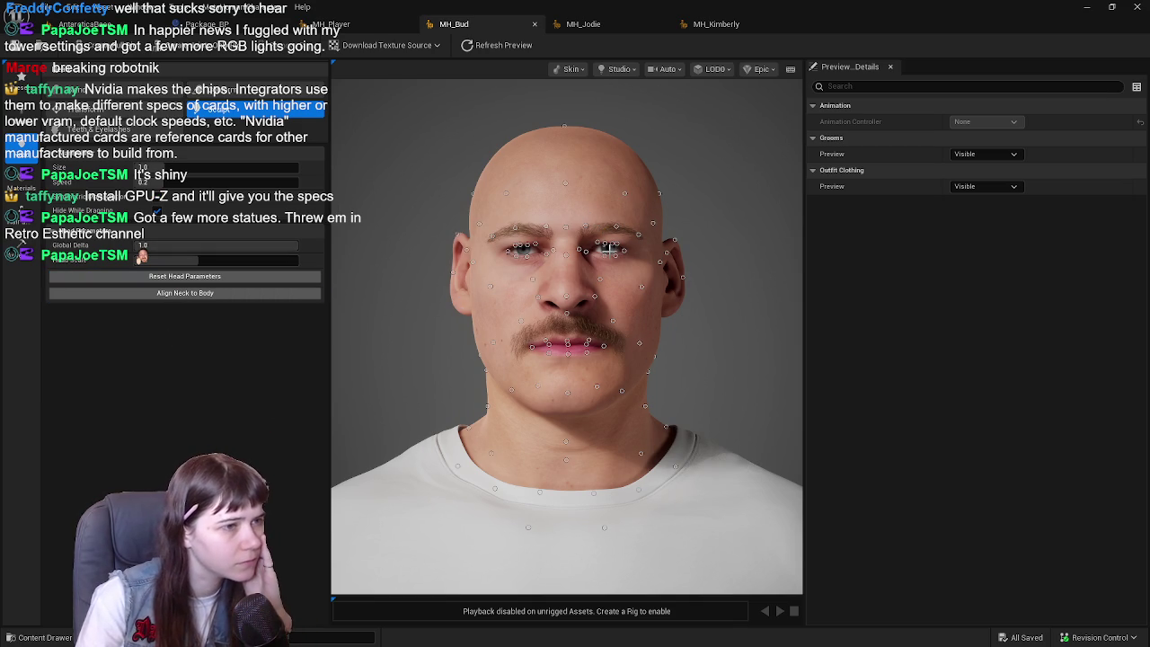
pyautogui.moveTo(526, 246); pyautogui.dragTo(517, 246)
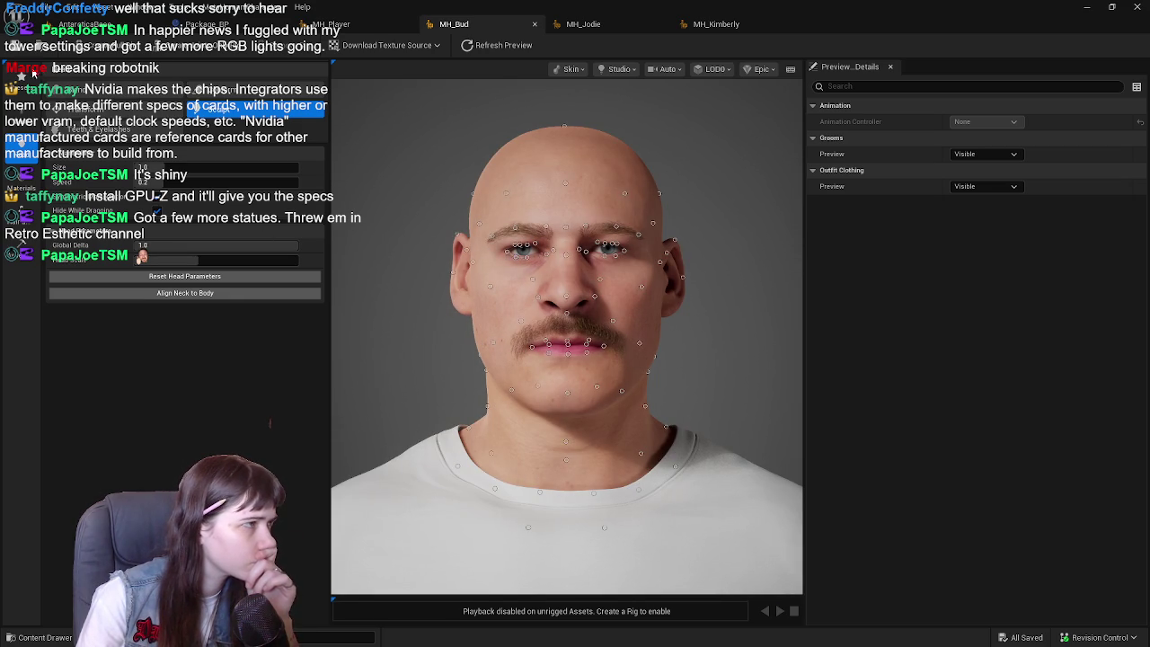
pyautogui.click(14, 56)
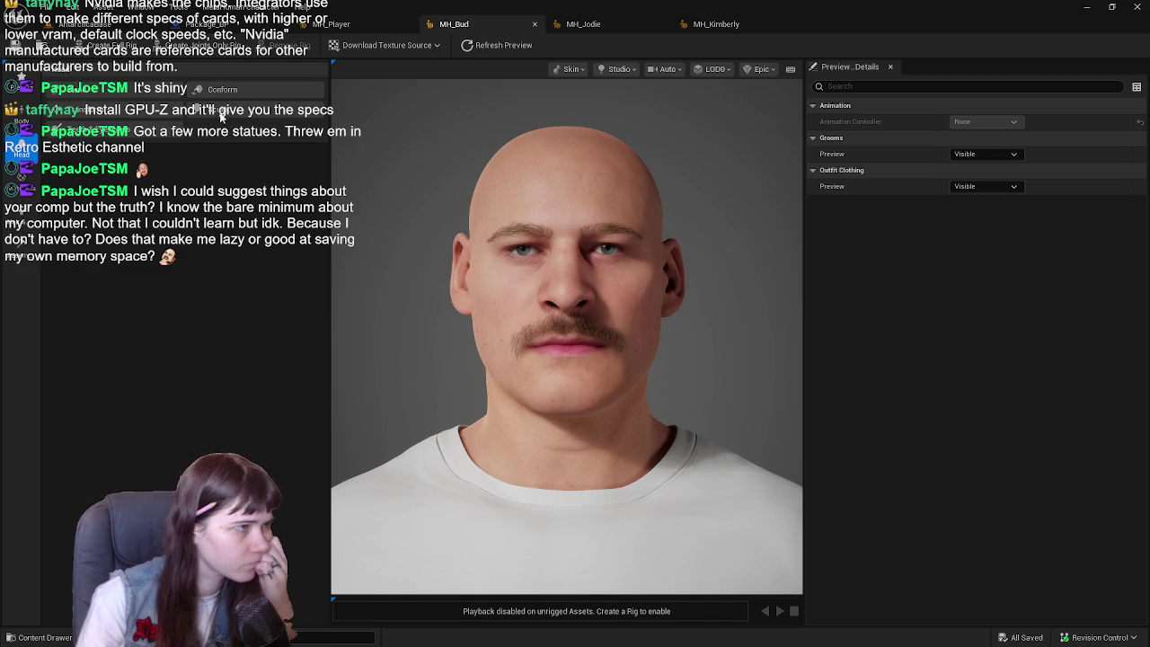
# Step: Exit head parameter editing, save MH_Bud, and open the Eyes and Skin settings
pyautogui.click(228, 112)
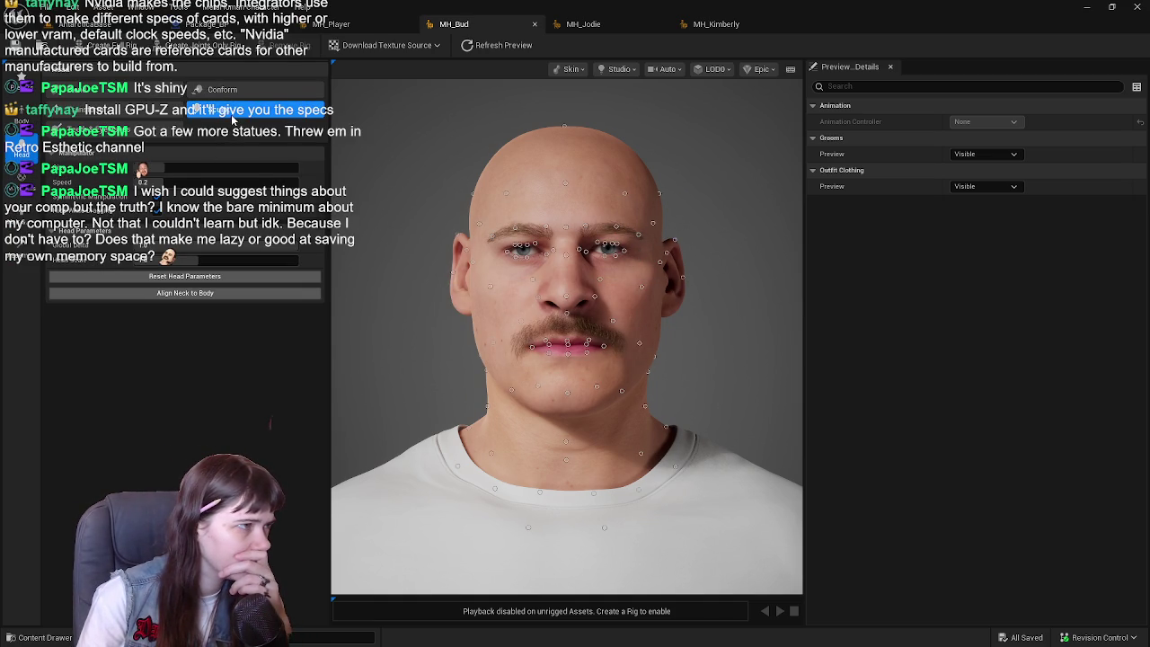
pyautogui.click(232, 112)
pyautogui.scroll(-3, 446, 313)
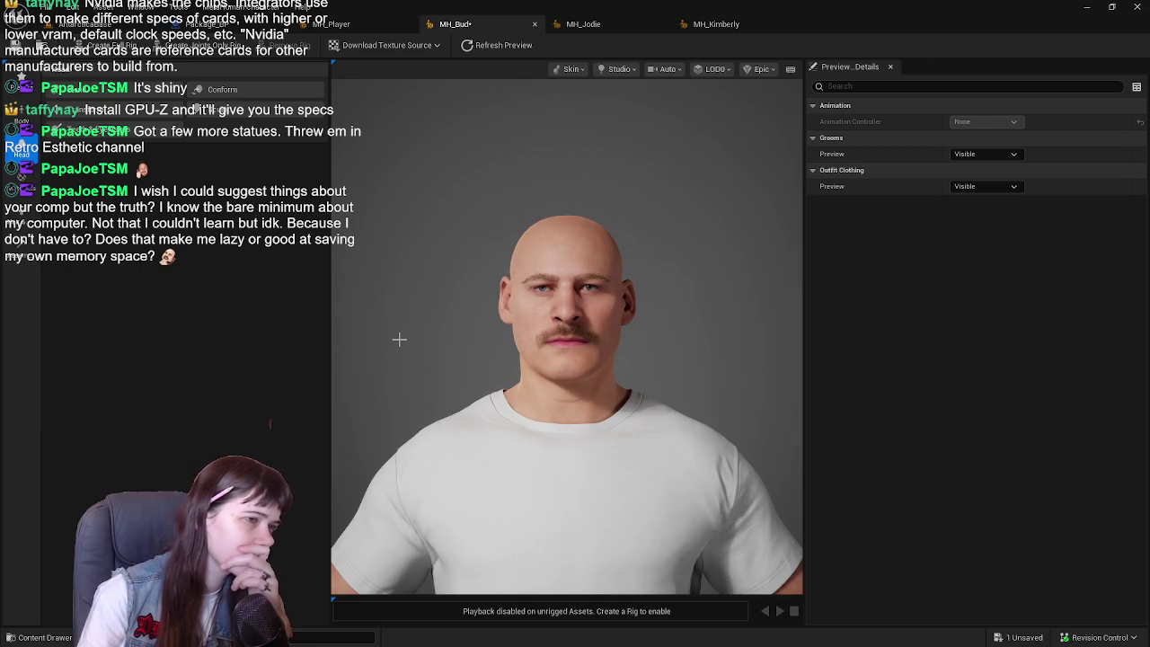
pyautogui.click(14, 46)
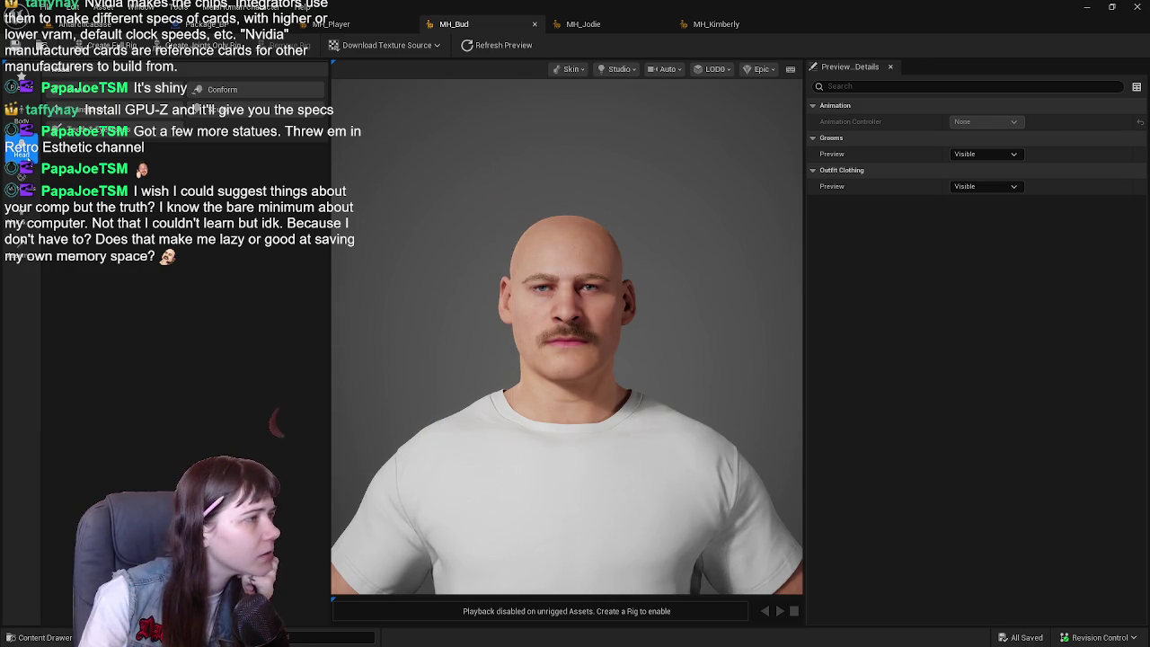
pyautogui.click(21, 180)
pyautogui.click(170, 131)
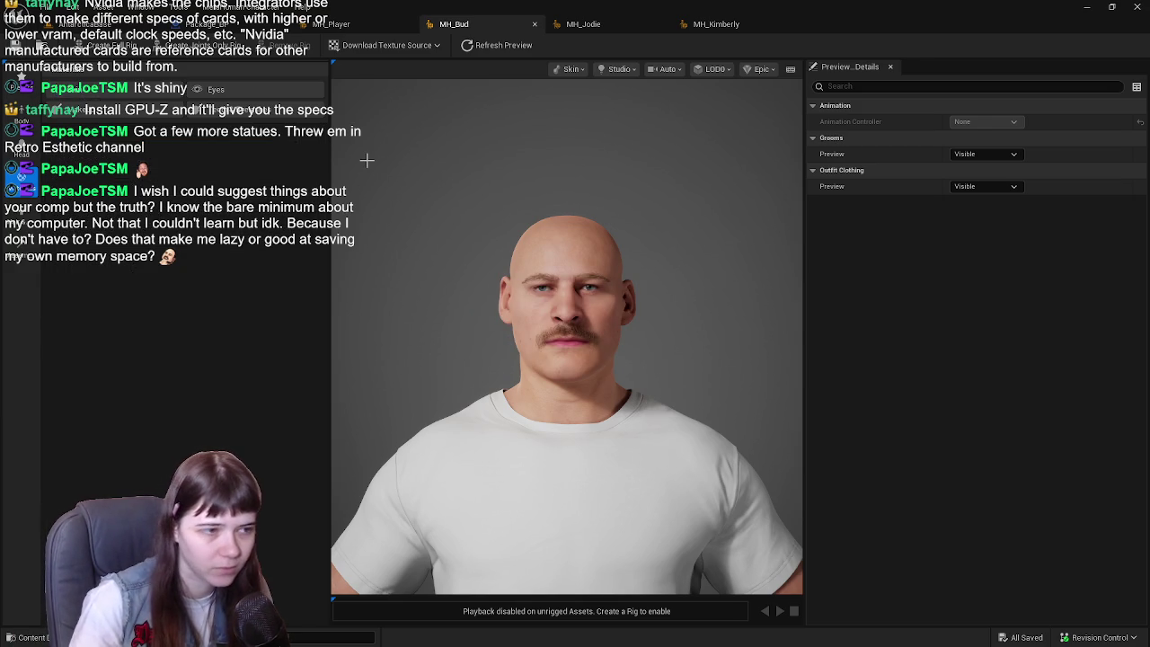
pyautogui.scroll(3, 408, 231)
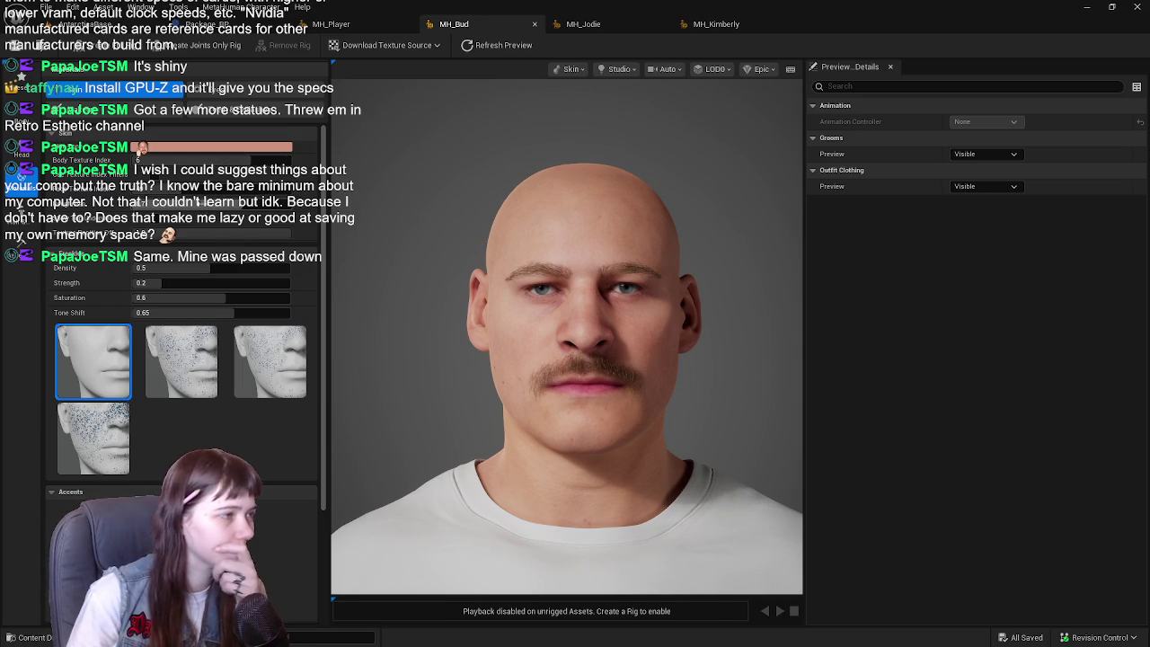
# Step: Set the Skin texture slider back toward younger, and choose the plain no-eyeliner eye makeup
pyautogui.click(183, 189)
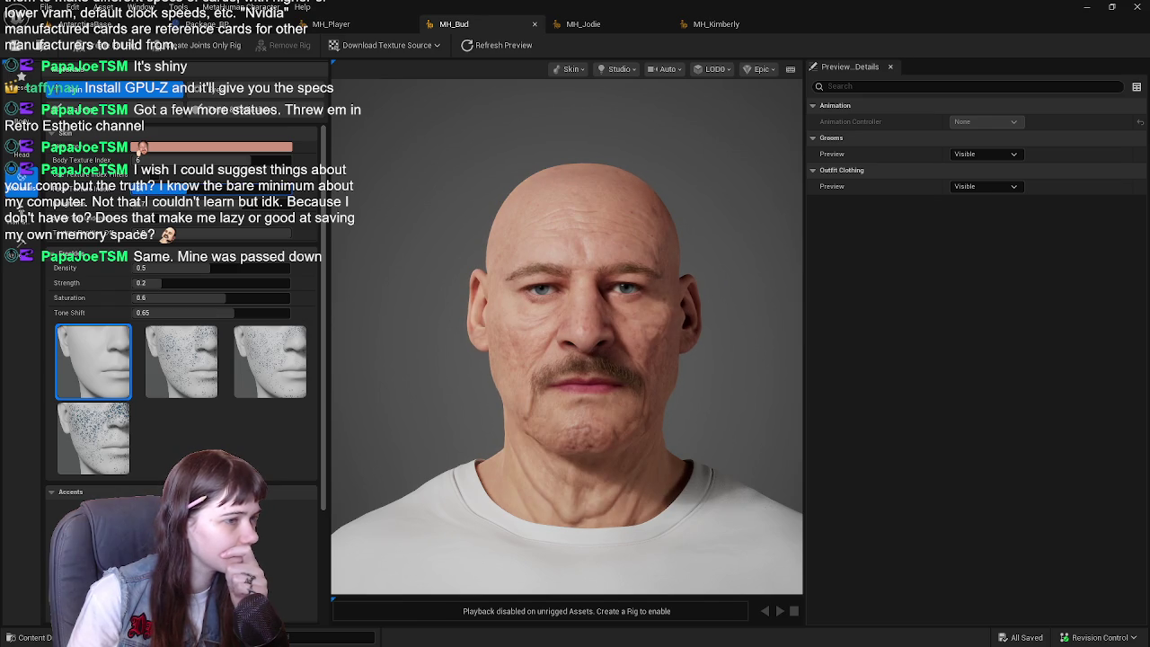
pyautogui.click(158, 189)
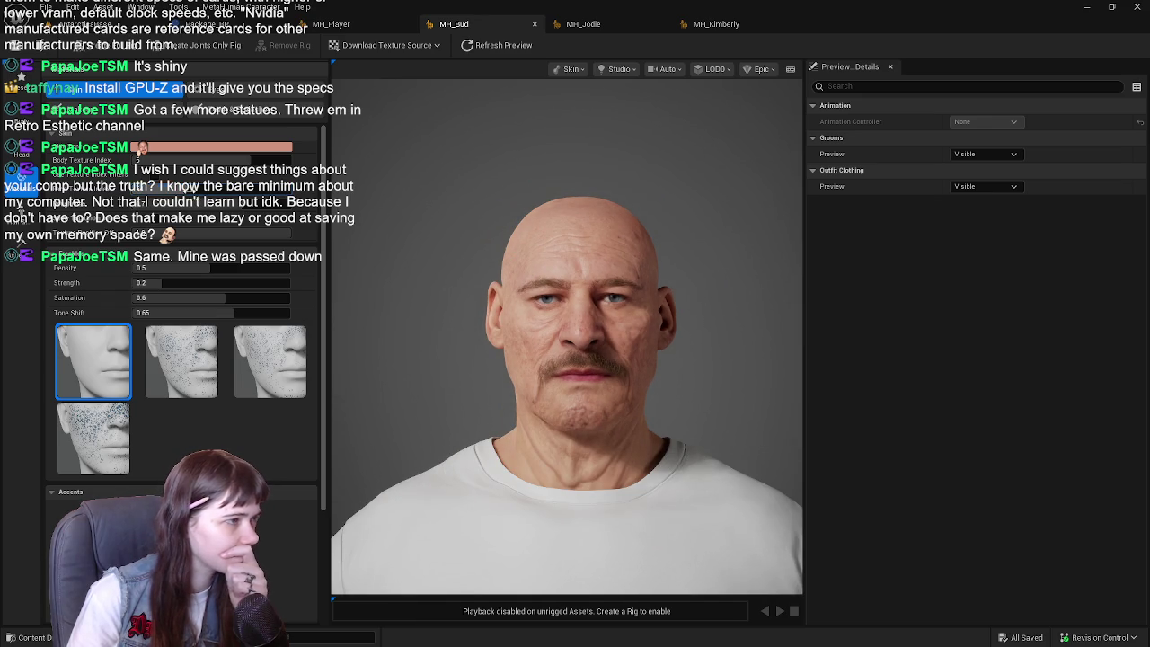
pyautogui.scroll(-3, 179, 193)
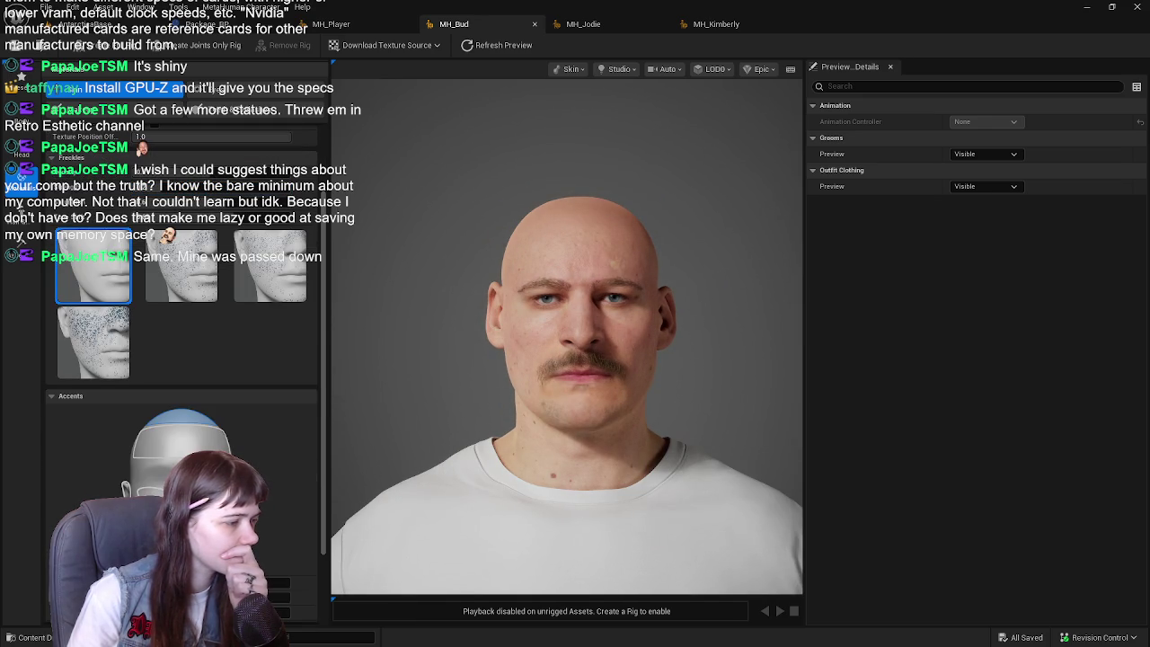
pyautogui.scroll(-3, 180, 269)
pyautogui.scroll(6, 215, 302)
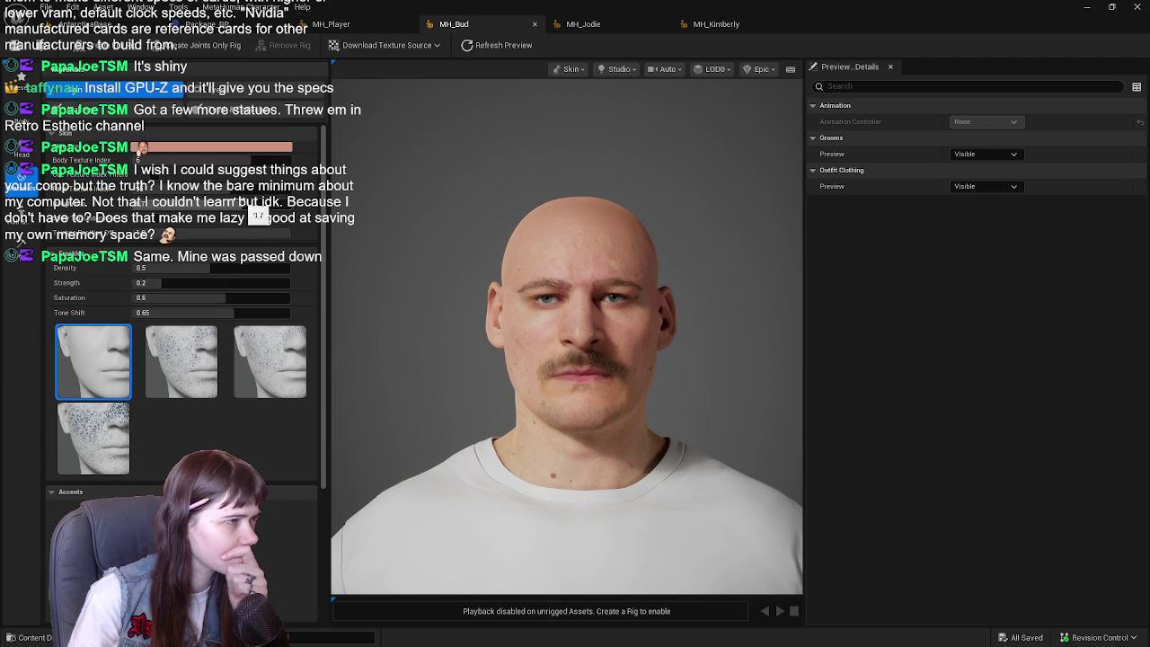
pyautogui.scroll(-10, 218, 427)
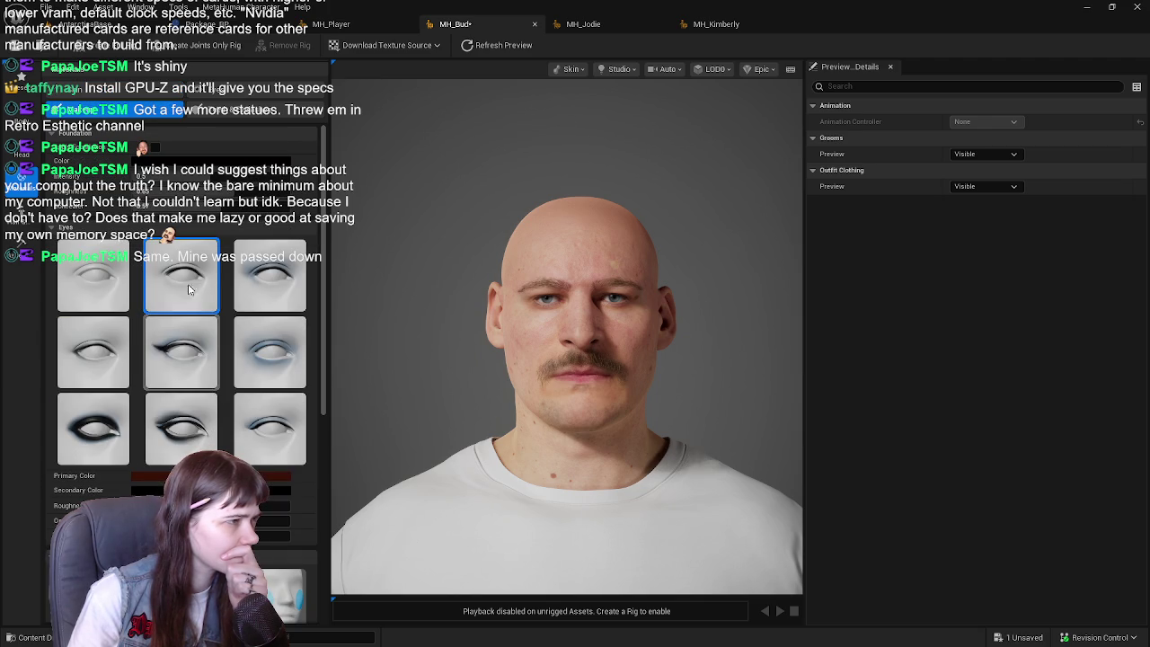
pyautogui.scroll(-5, 218, 427)
pyautogui.scroll(-5, 180, 341)
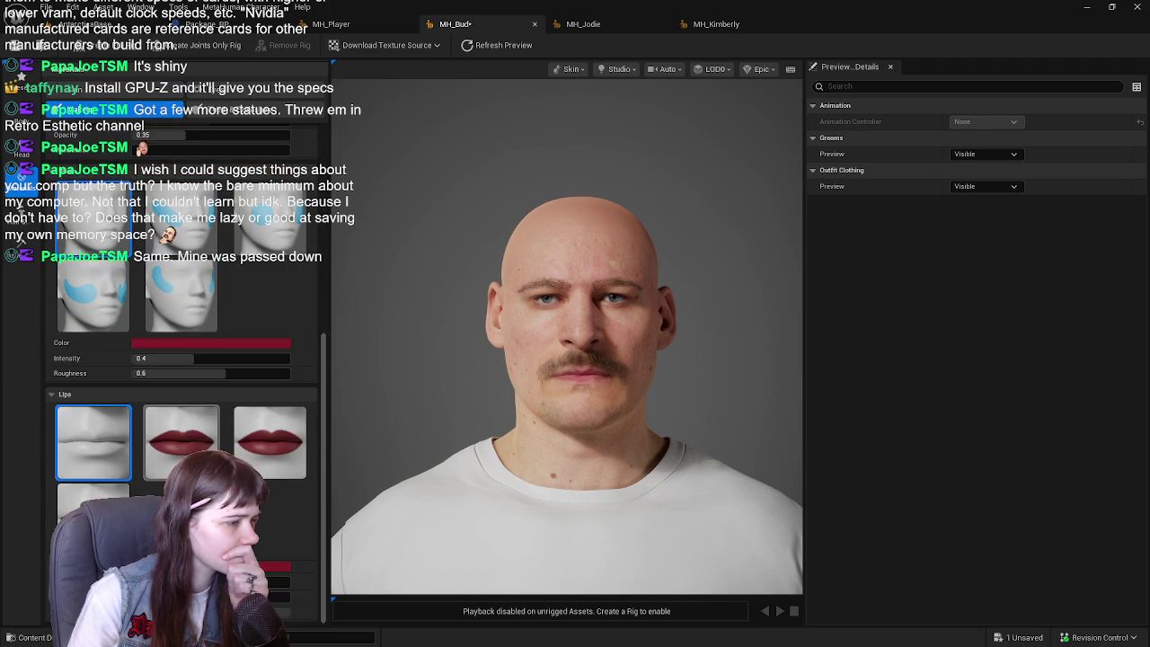
pyautogui.scroll(10, 97, 278)
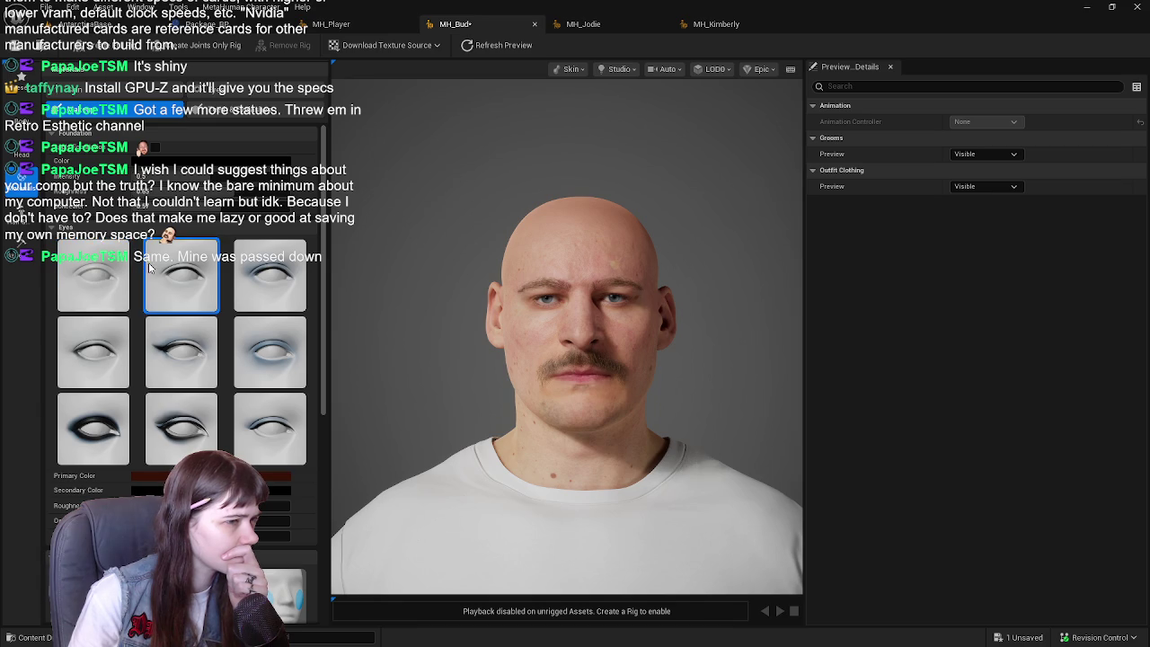
pyautogui.click(93, 274)
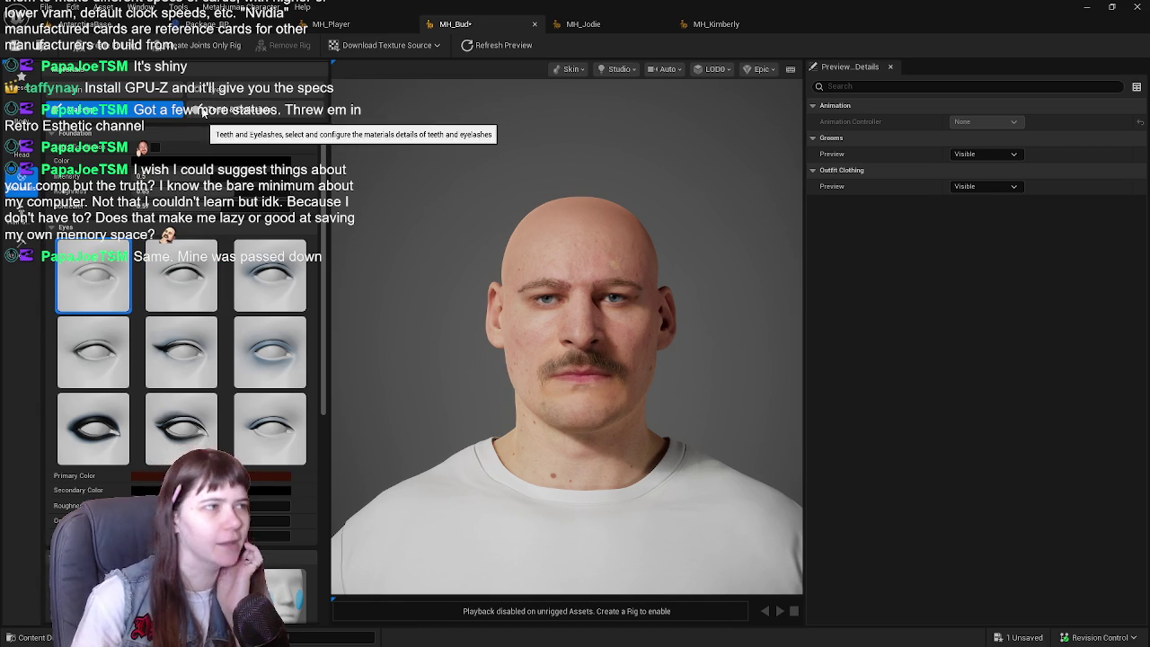
pyautogui.scroll(10, 305, 312)
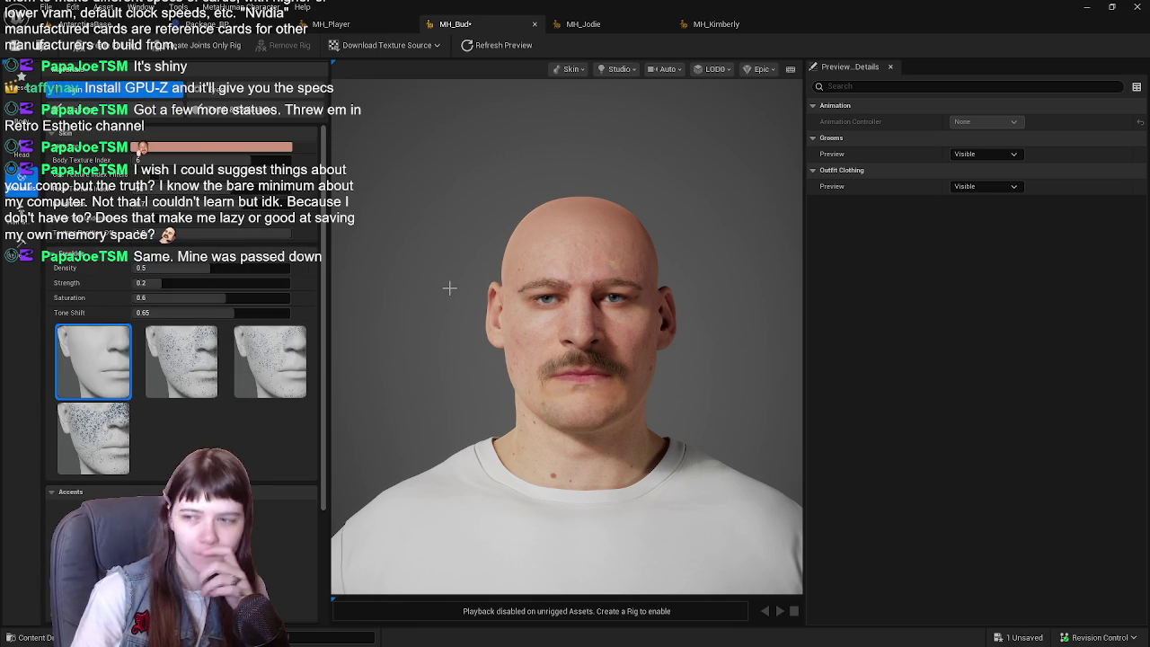